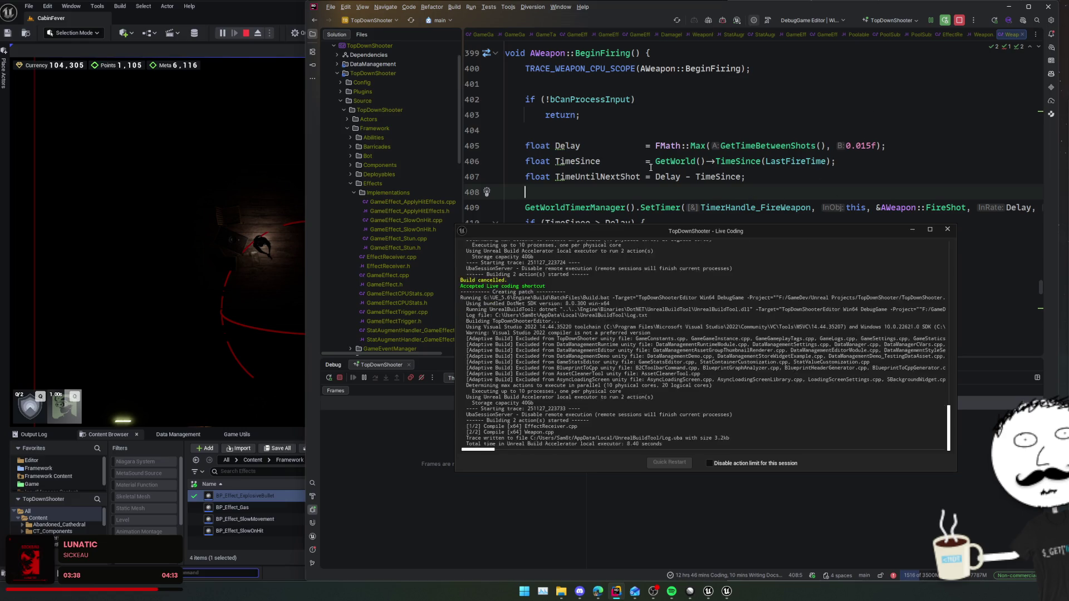
# - Bring the Unreal Editor game session back to the front once the Live Coding patch links
pyautogui.click(291, 315)
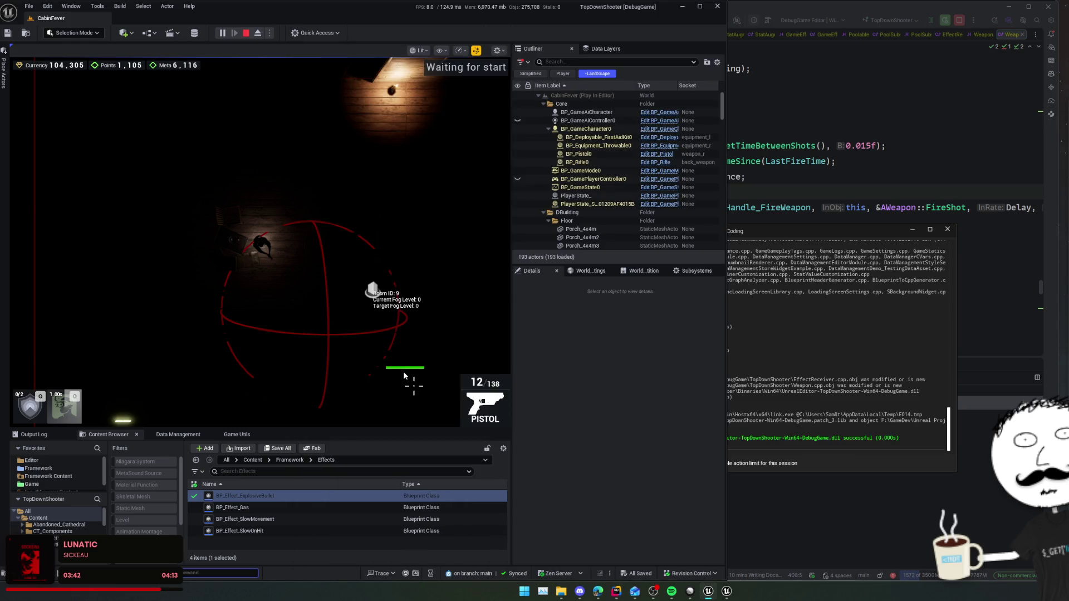
# - Shoot the enemy with the pistol and rifle, raising Points to 1,550, then open the inventory
pyautogui.click(403, 372)
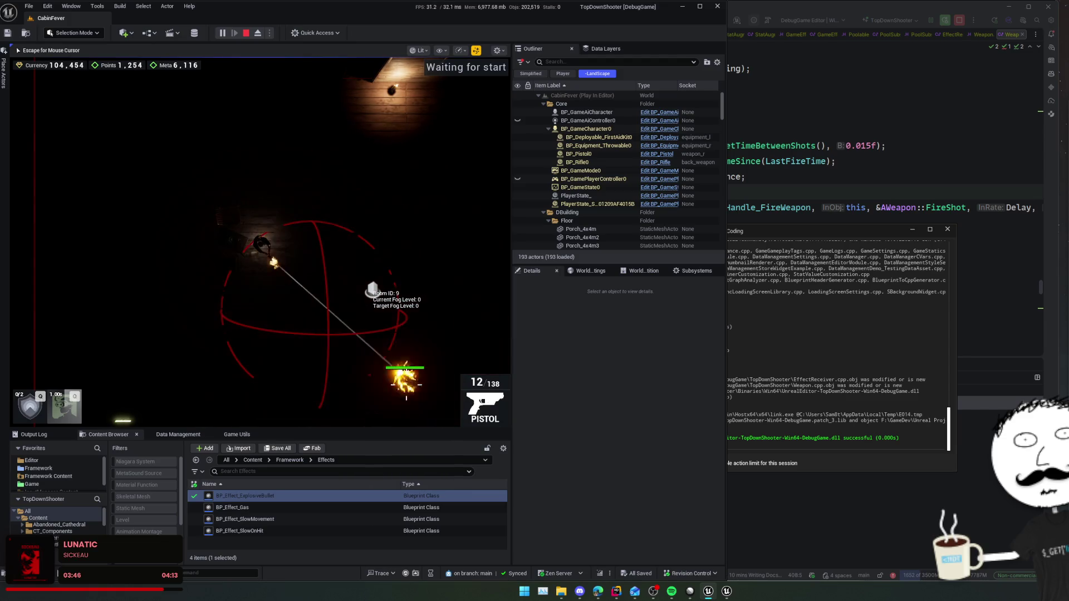
pyautogui.press('2')
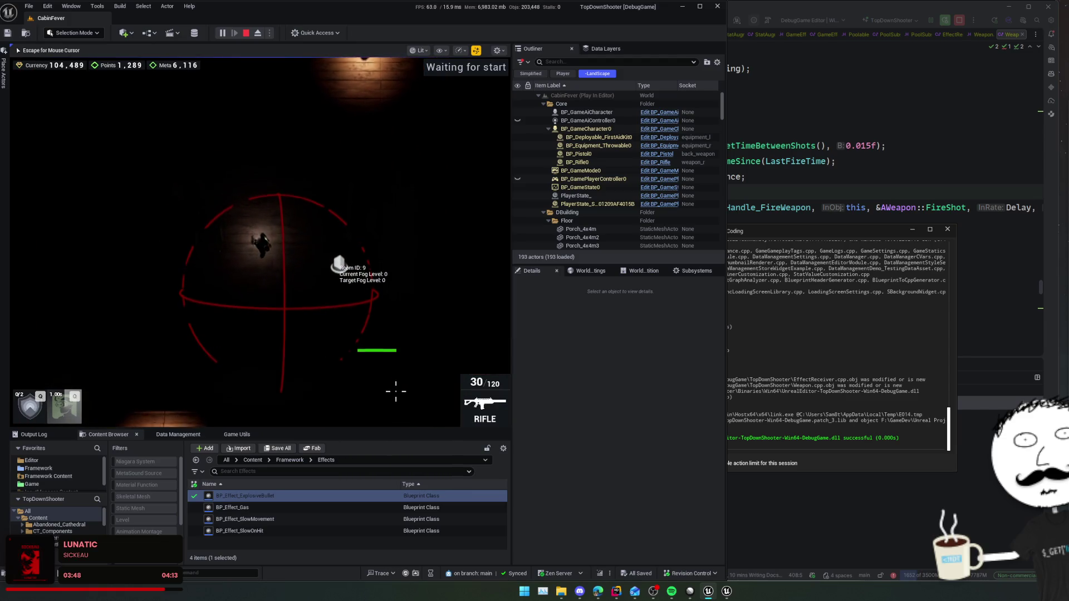
pyautogui.press('s')
pyautogui.click(383, 359)
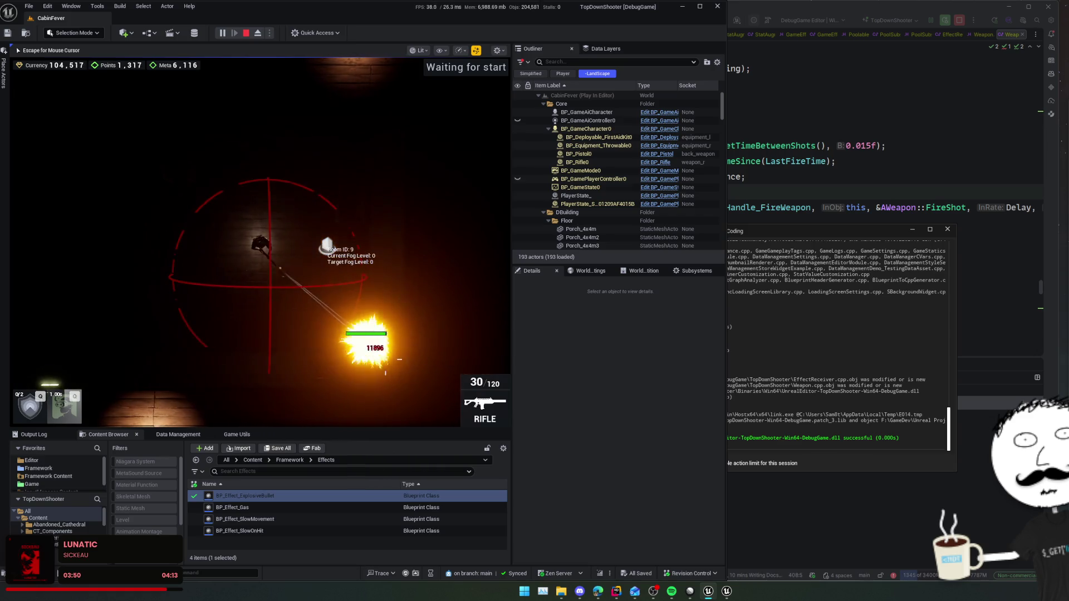
pyautogui.moveTo(385, 359); pyautogui.dragTo(386, 359)
pyautogui.press('1')
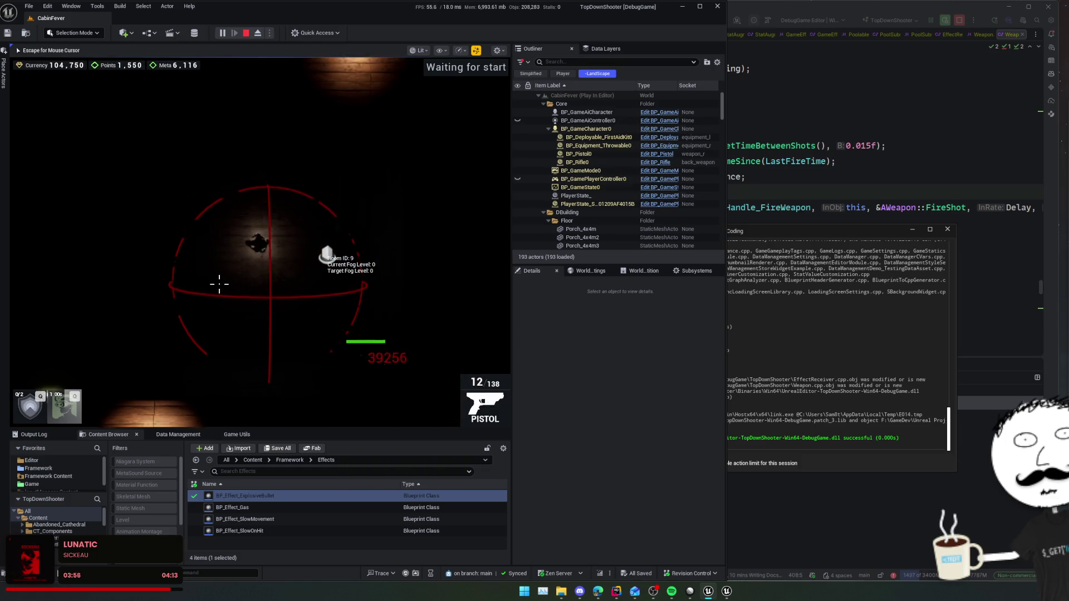
pyautogui.press('Tab')
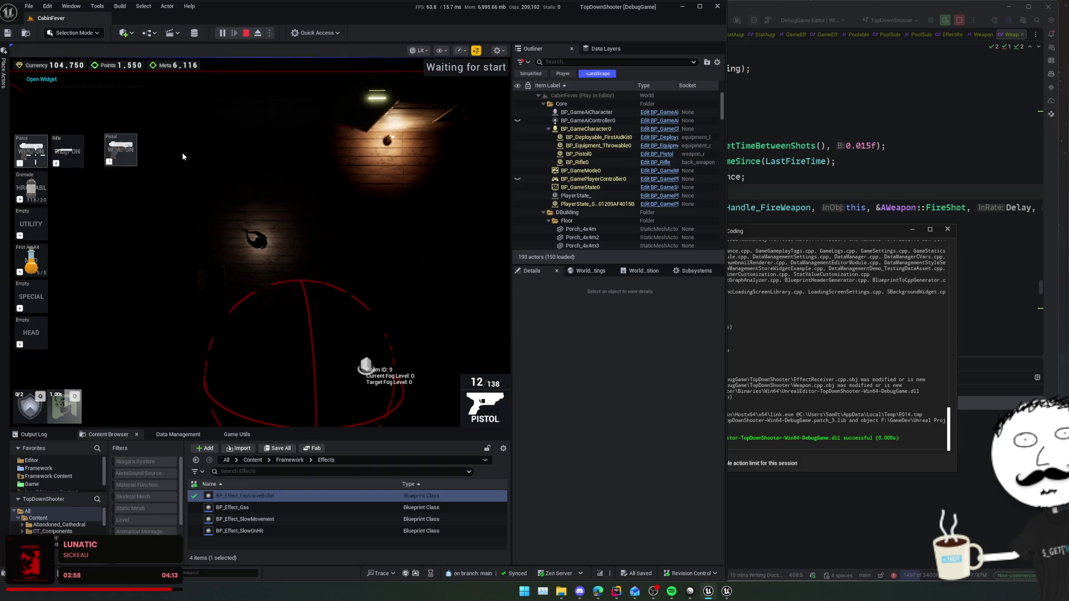
# - Buy the shotgun for 350 and two packs of shotgun ammo from the Armoury
pyautogui.press('2')
pyautogui.press('Tab')
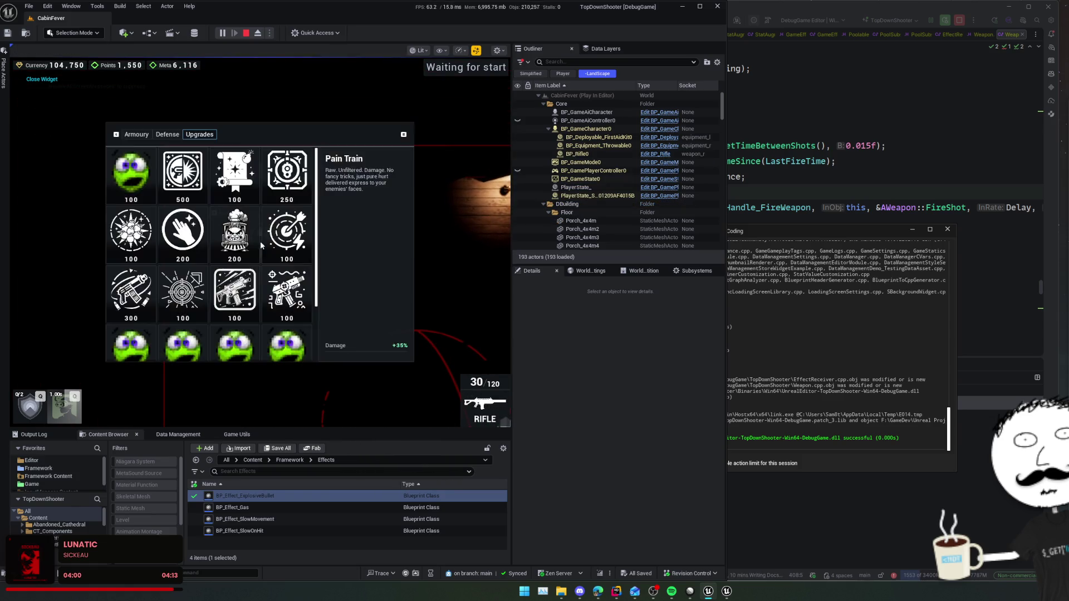
pyautogui.press('e')
pyautogui.click(137, 134)
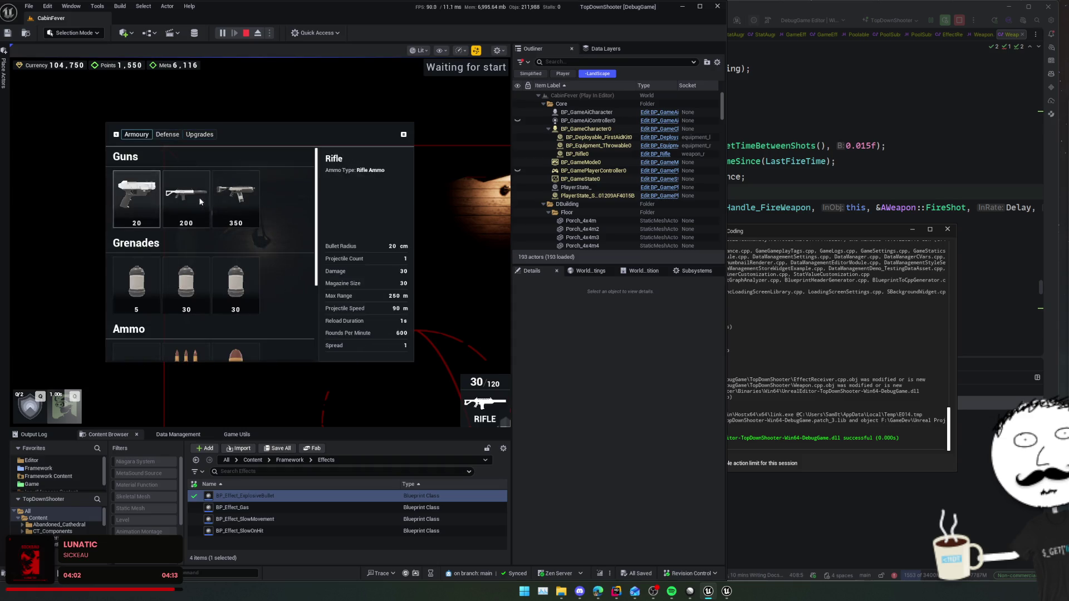
pyautogui.click(236, 199)
pyautogui.scroll(-2, 132, 312)
pyautogui.click(131, 327)
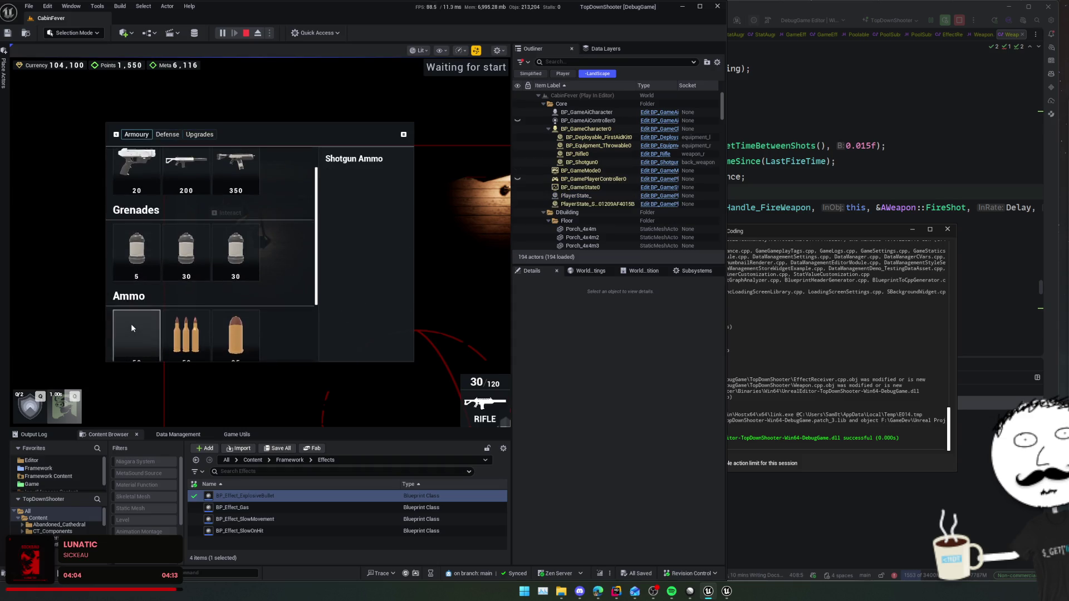
pyautogui.click(132, 328)
pyautogui.press('e')
# - Equip the shotgun and buy the Head Lamp, leaving Currency at 103,750
pyautogui.press('2')
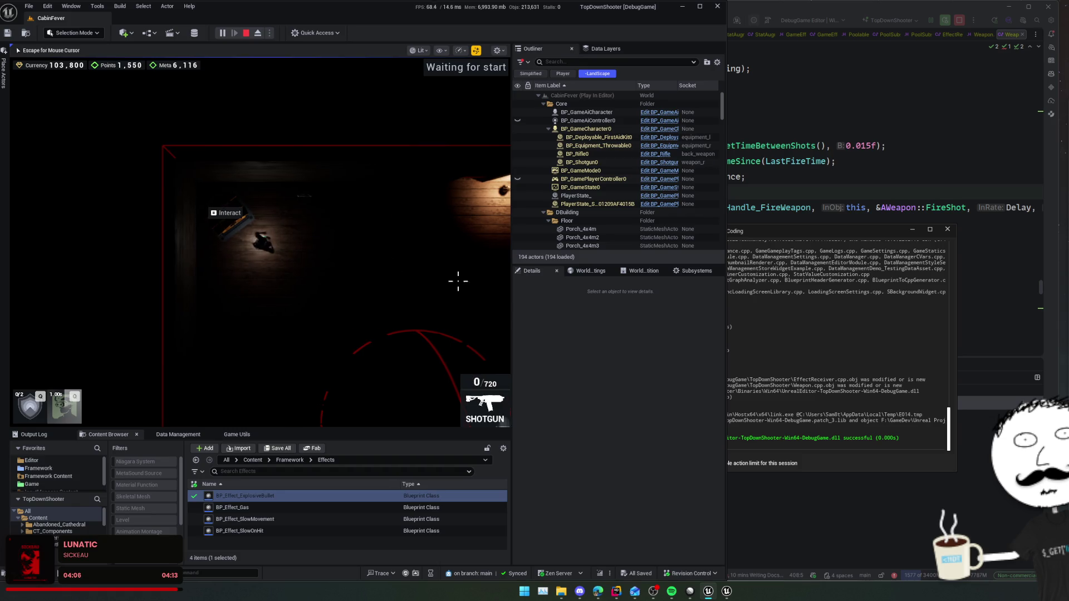
pyautogui.press('s')
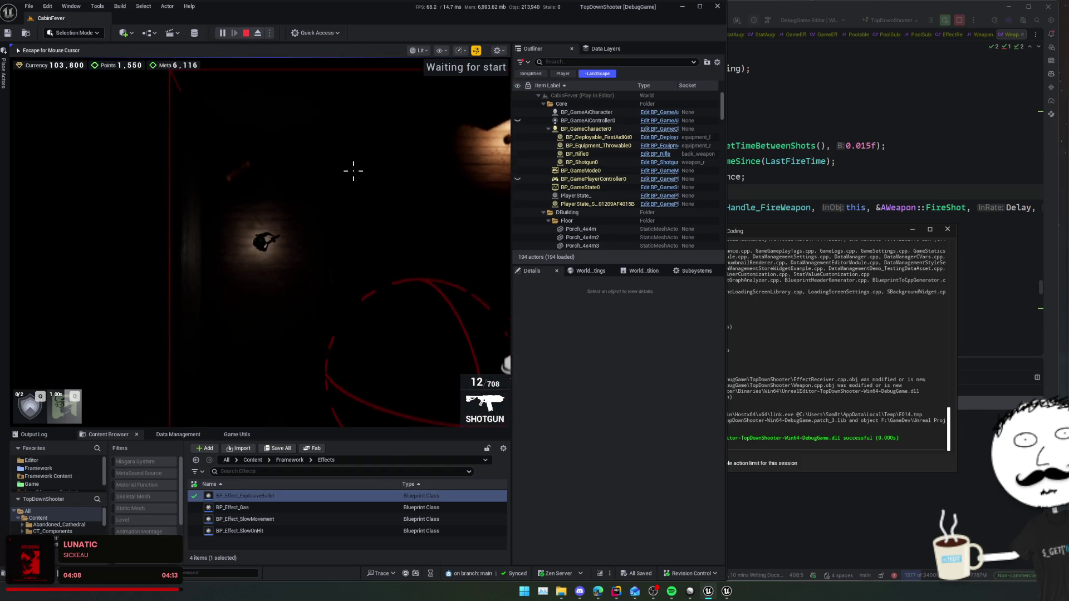
pyautogui.press('e')
pyautogui.scroll(-2, 155, 299)
pyautogui.scroll(-2, 155, 299)
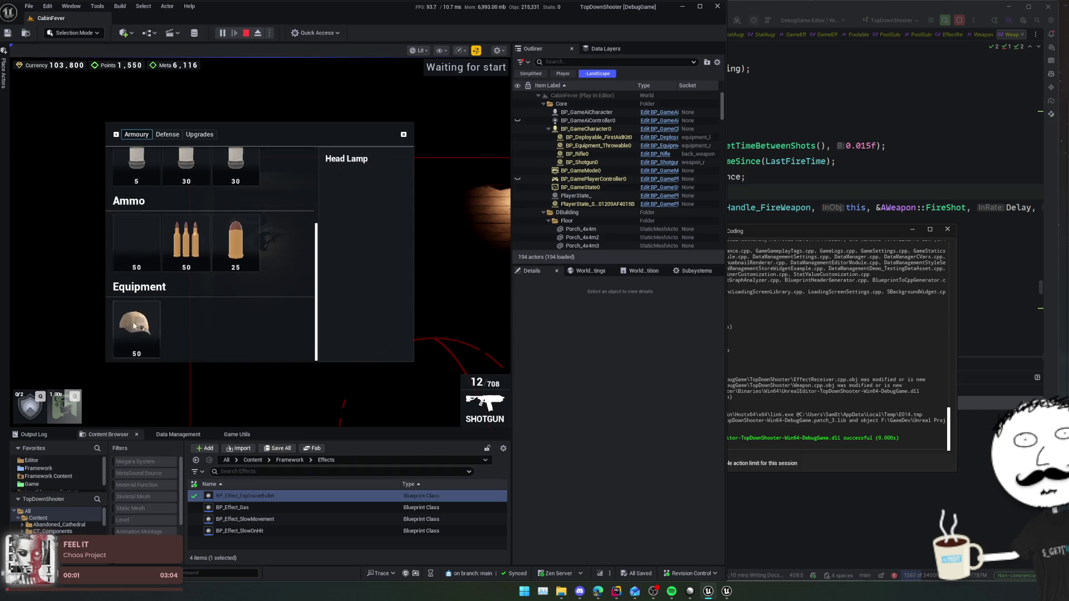
pyautogui.click(131, 322)
# - Move into the lit room and blast the nearby enemy with repeated shotgun shots
pyautogui.press('e')
pyautogui.press('w')
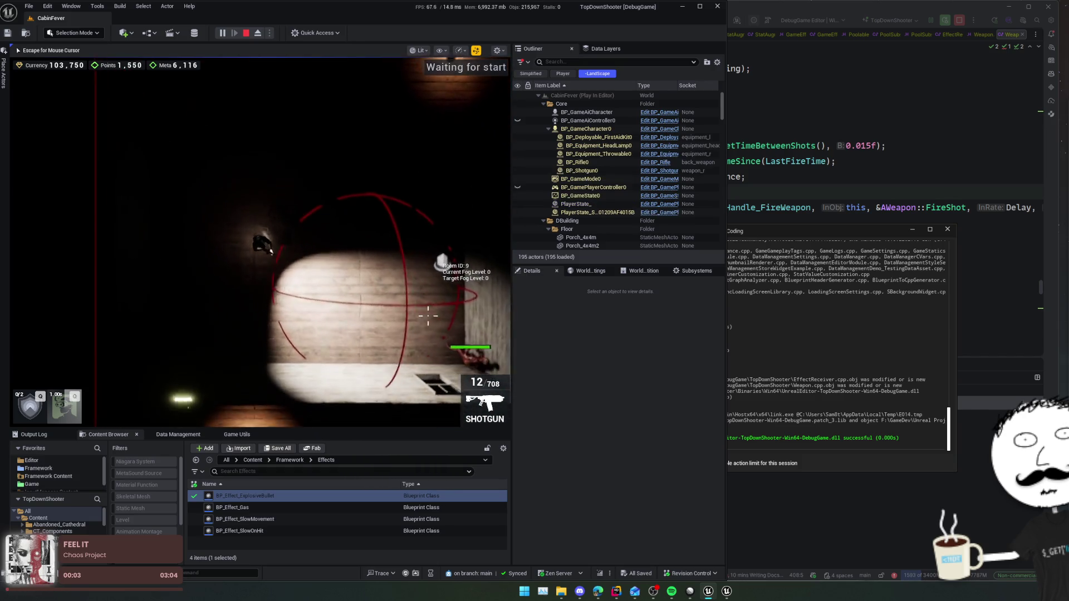
pyautogui.click(442, 327)
pyautogui.click(442, 328)
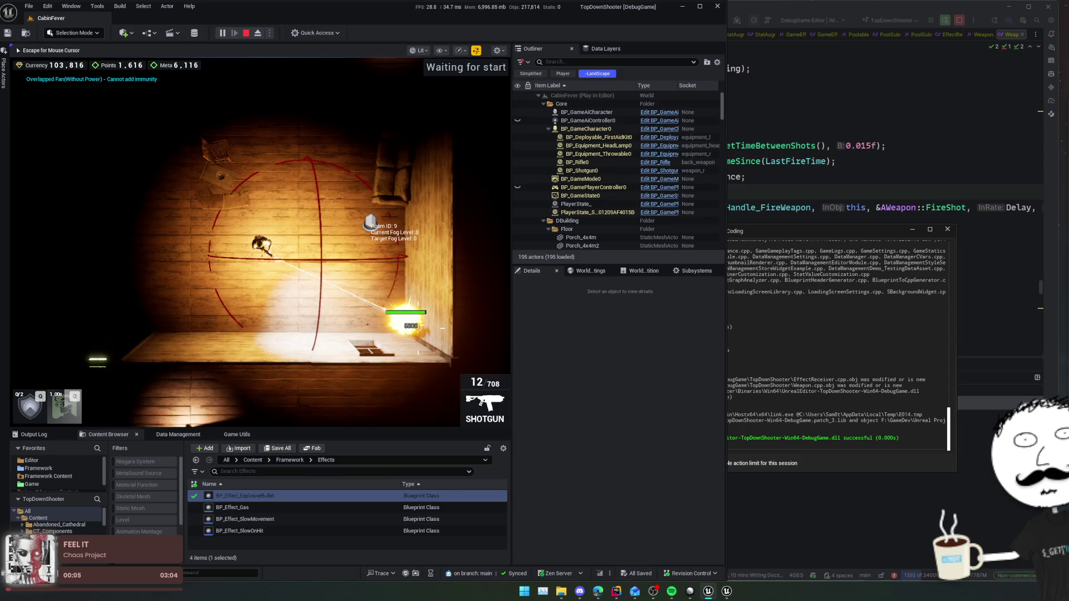
pyautogui.click(442, 328)
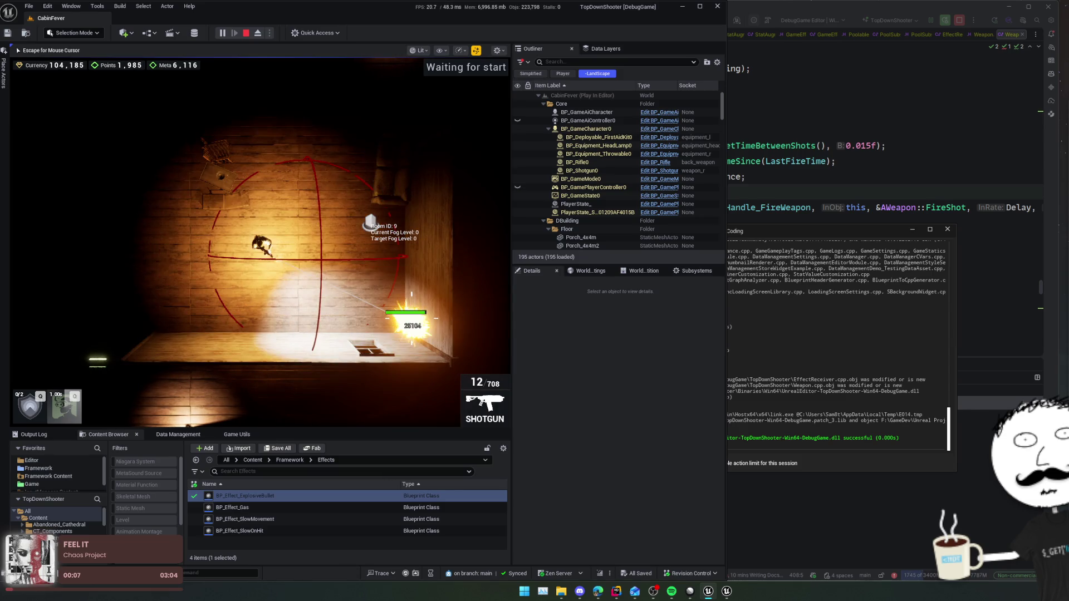
pyautogui.click(443, 327)
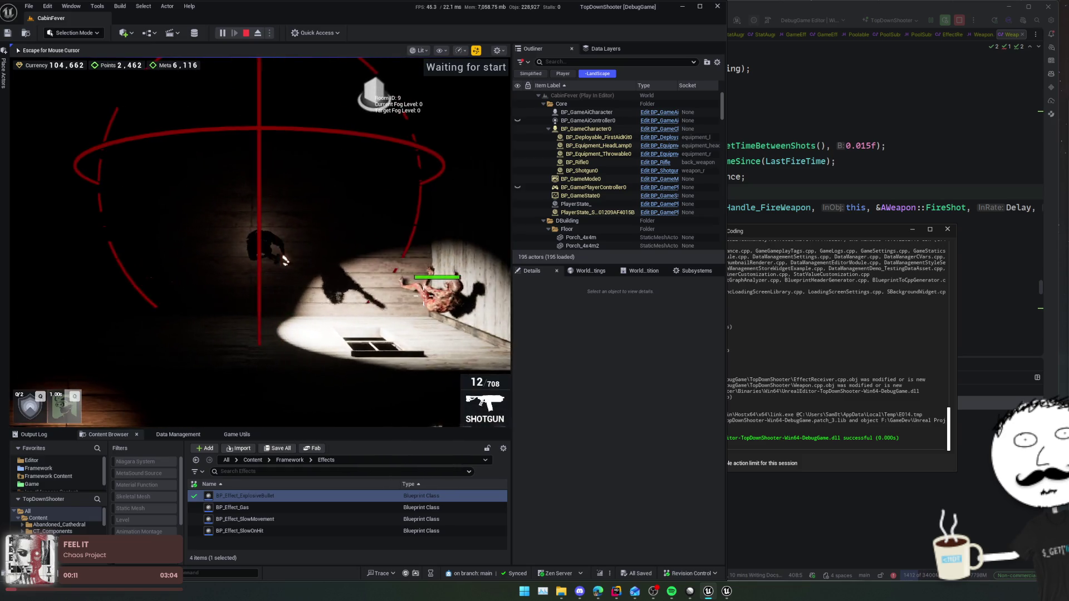
pyautogui.click(434, 287)
pyautogui.click(423, 296)
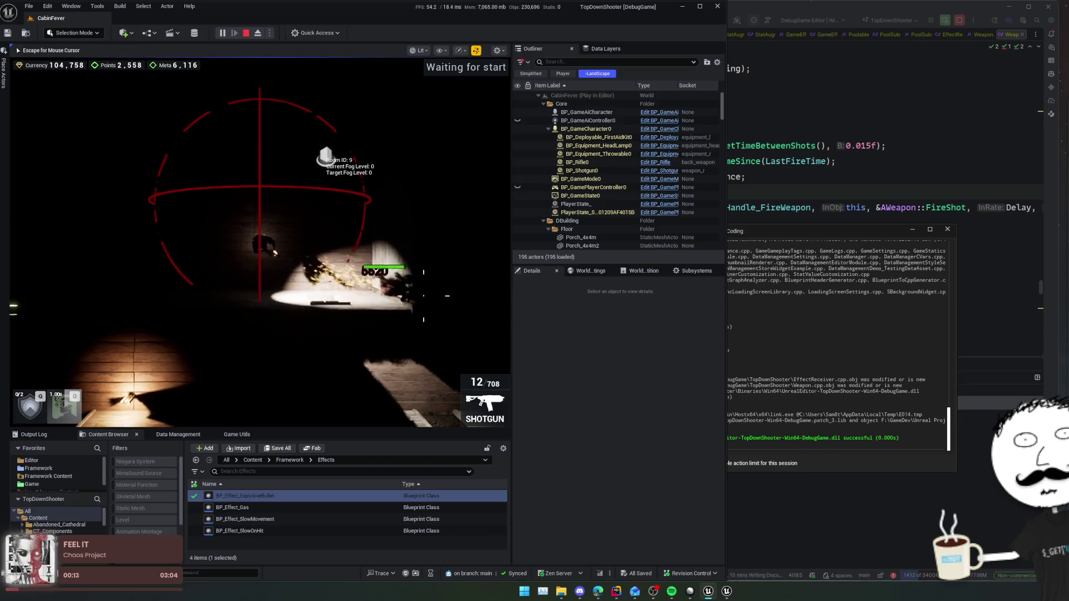
pyautogui.click(384, 279)
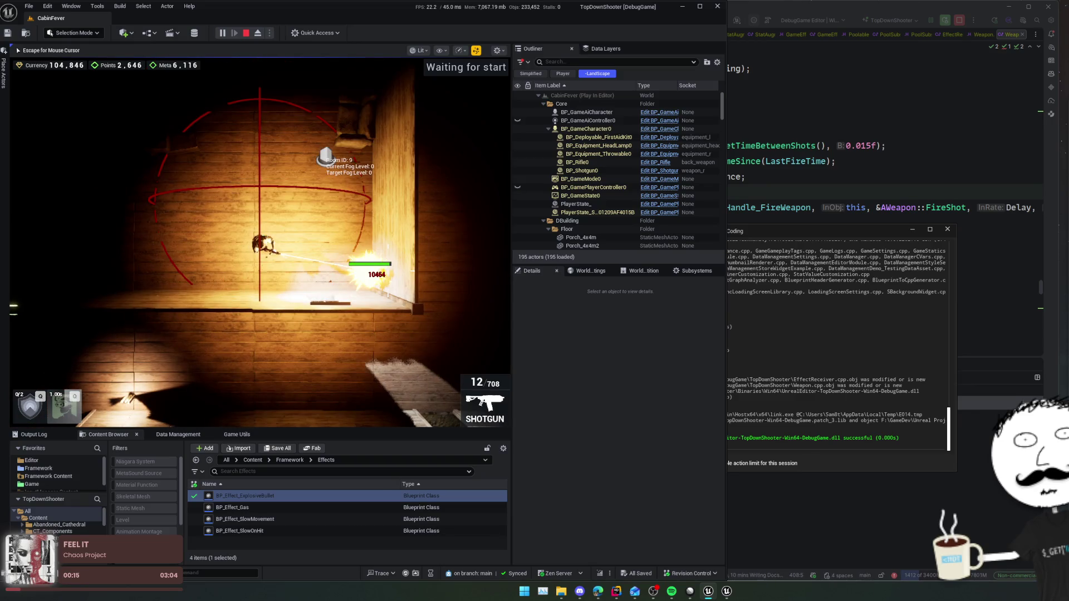
pyautogui.click(384, 275)
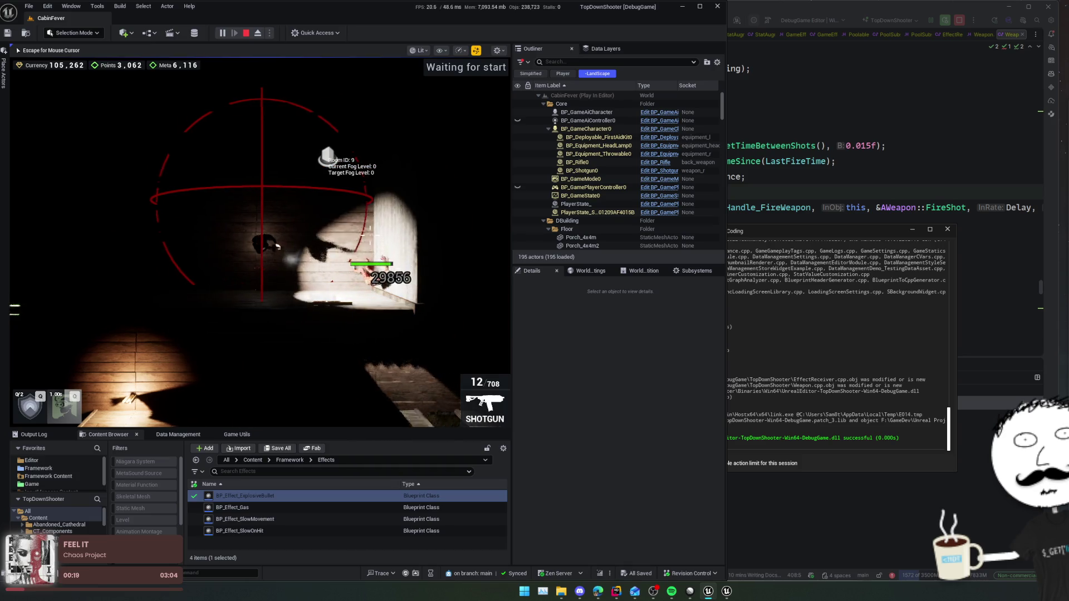
# - Circle the room firing the shotgun toward the upper right, reaching 3,062 Points and 105,262 Currency
pyautogui.press('a')
pyautogui.click(328, 134)
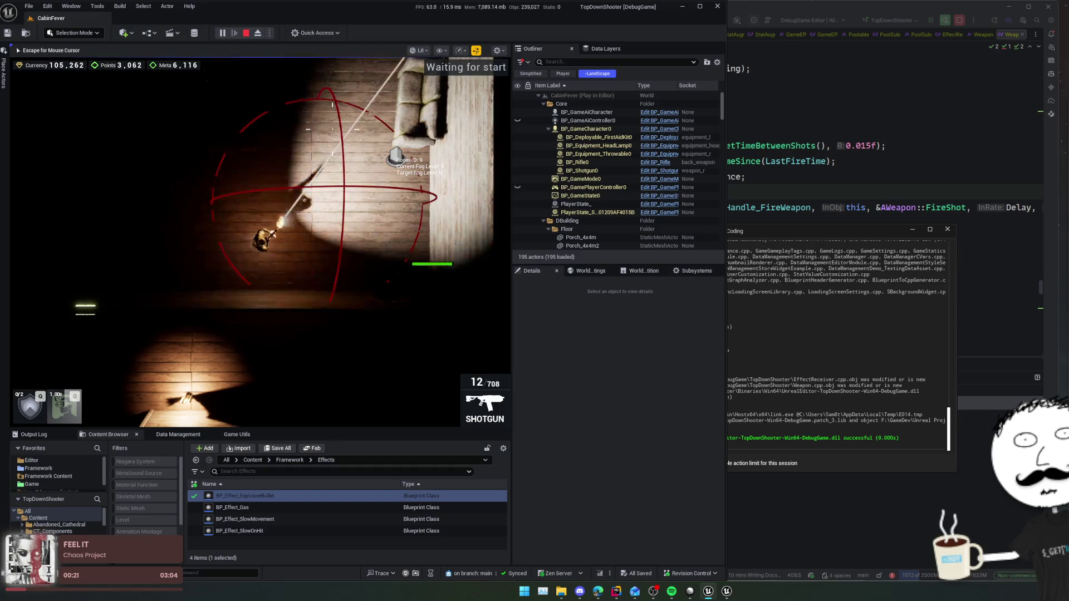
pyautogui.click(332, 129)
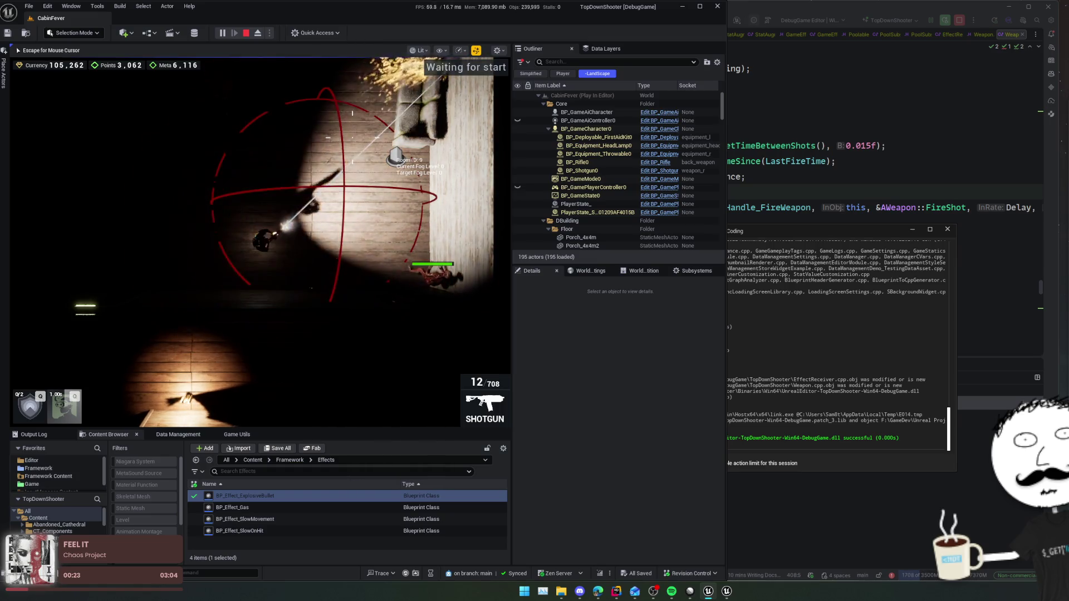
pyautogui.press('w')
pyautogui.press('a')
pyautogui.press('d')
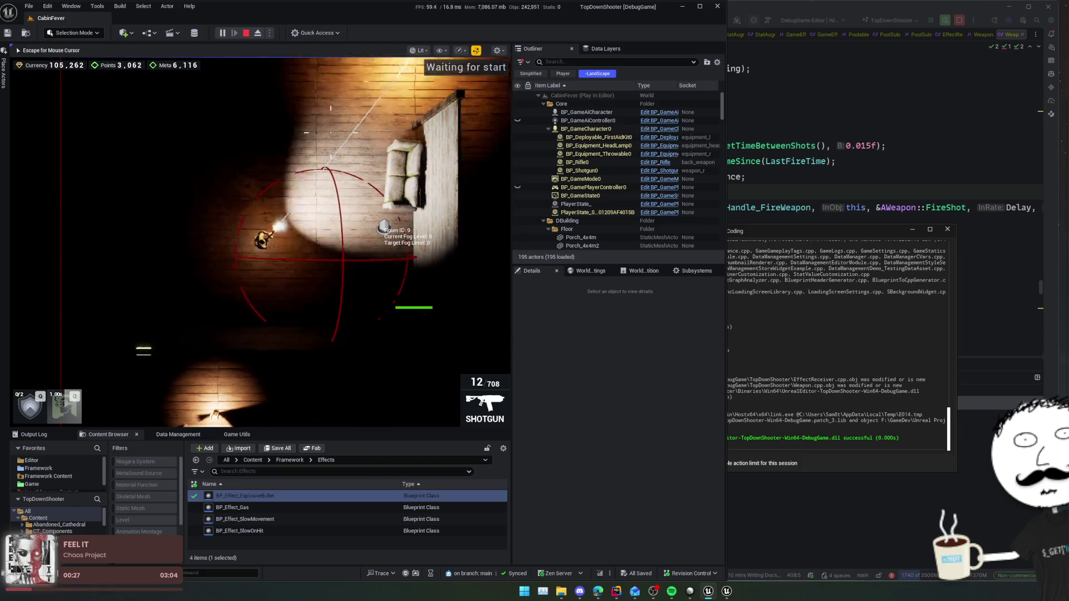
pyautogui.click(324, 118)
pyautogui.press('d')
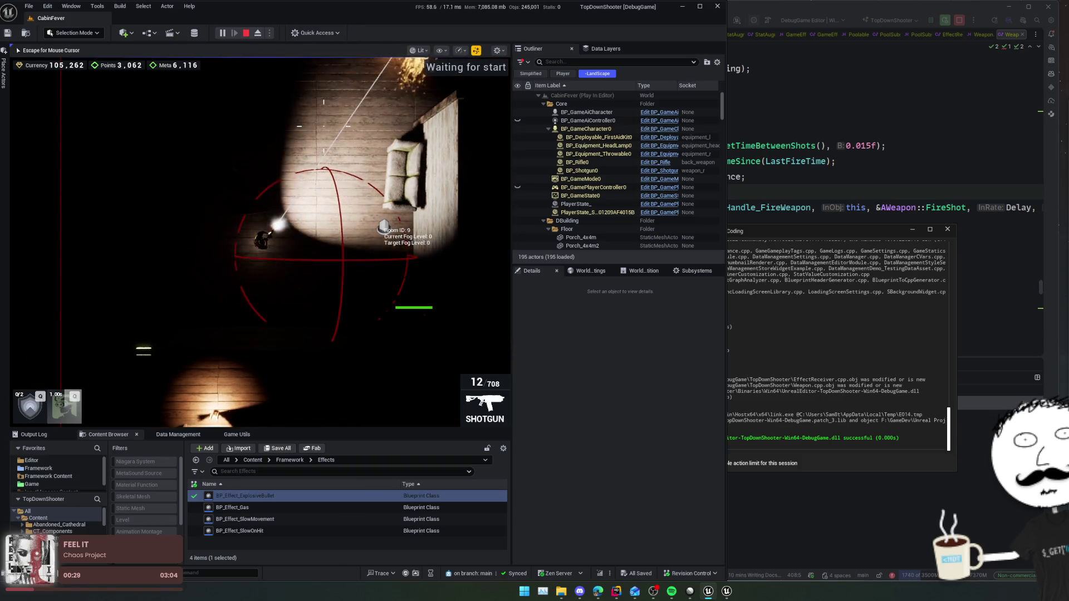
pyautogui.click(339, 114)
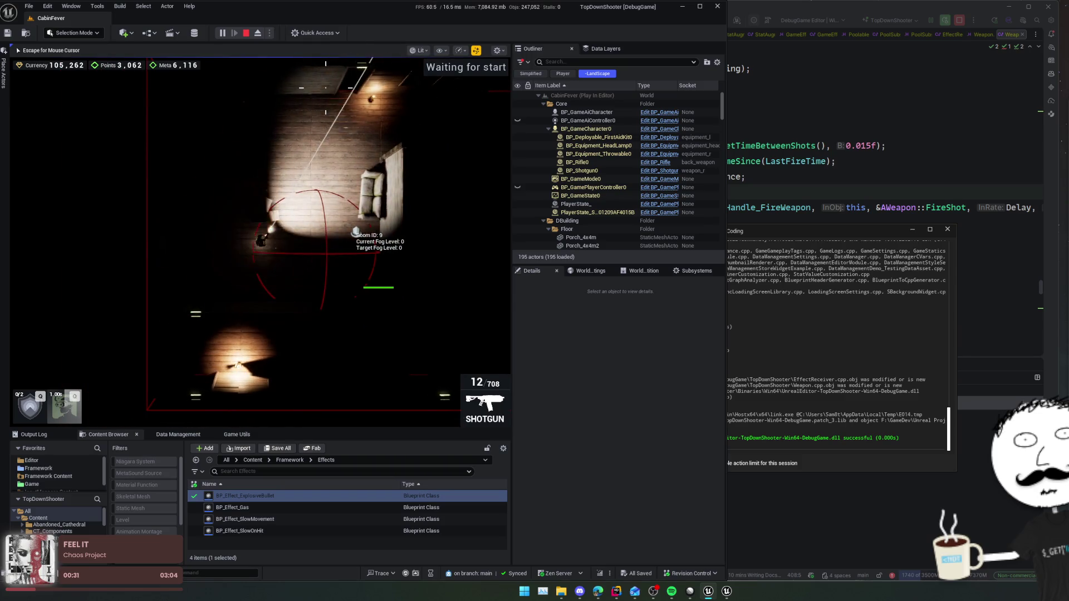
pyautogui.press('d')
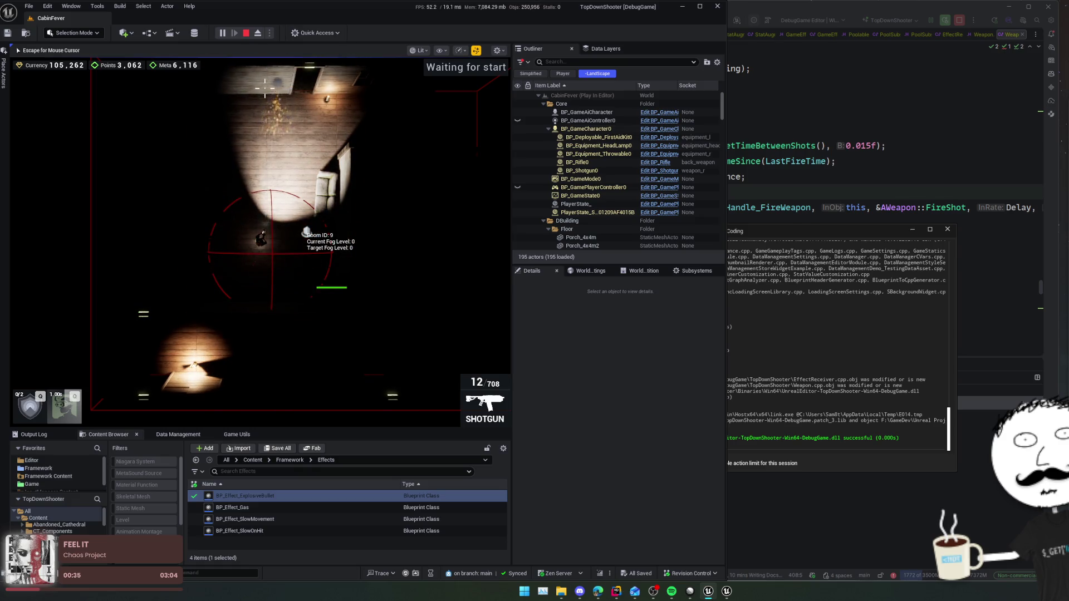
# - Swap between rifle and shotgun, firing the shotgun upward
pyautogui.click(264, 86)
pyautogui.press('1')
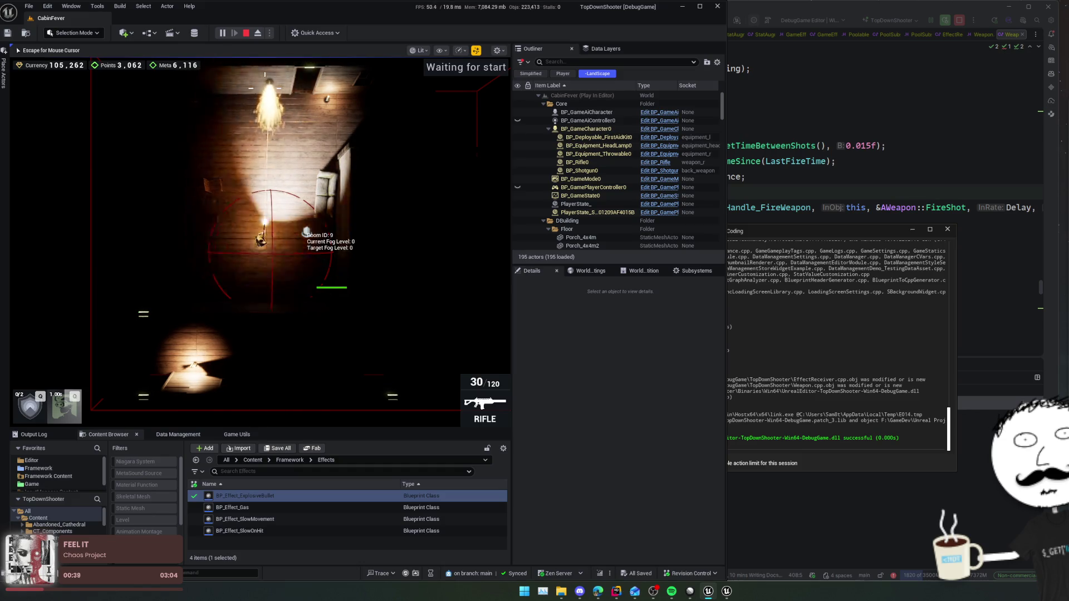
pyautogui.press('2')
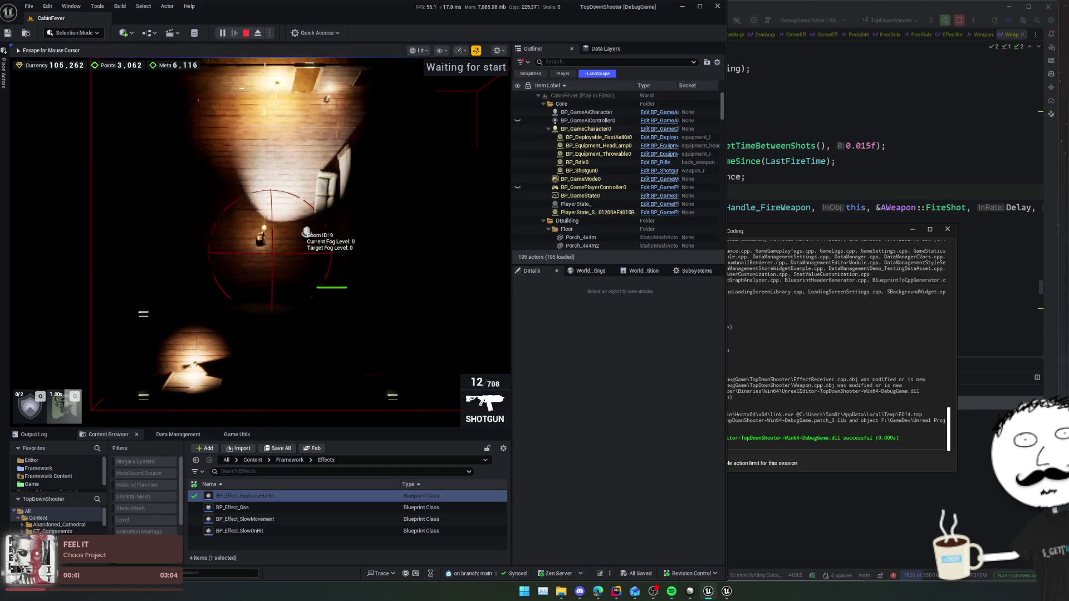
pyautogui.click(264, 65)
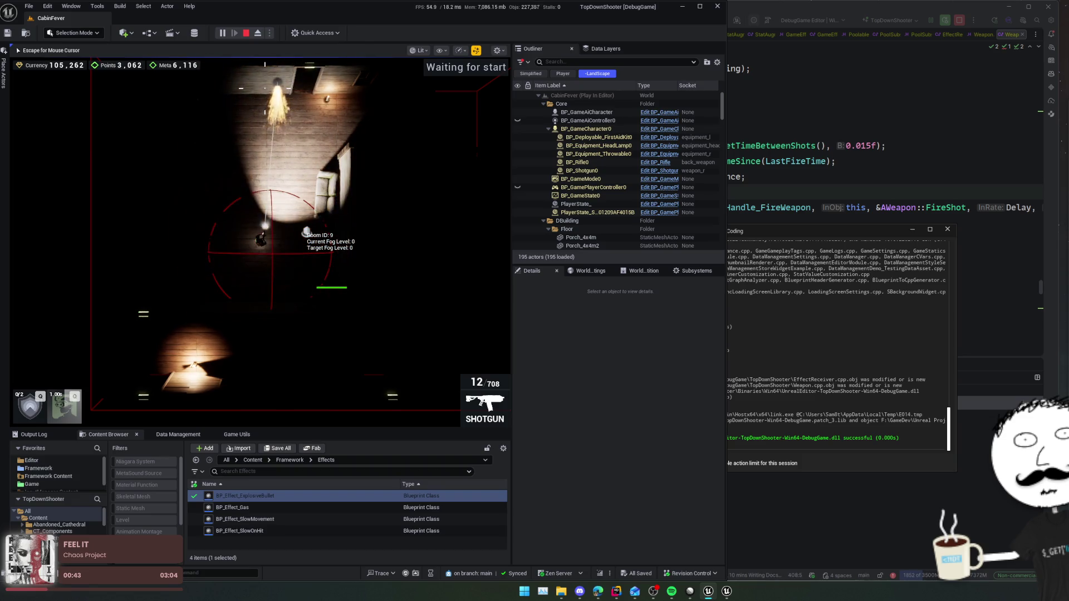
pyautogui.press('1')
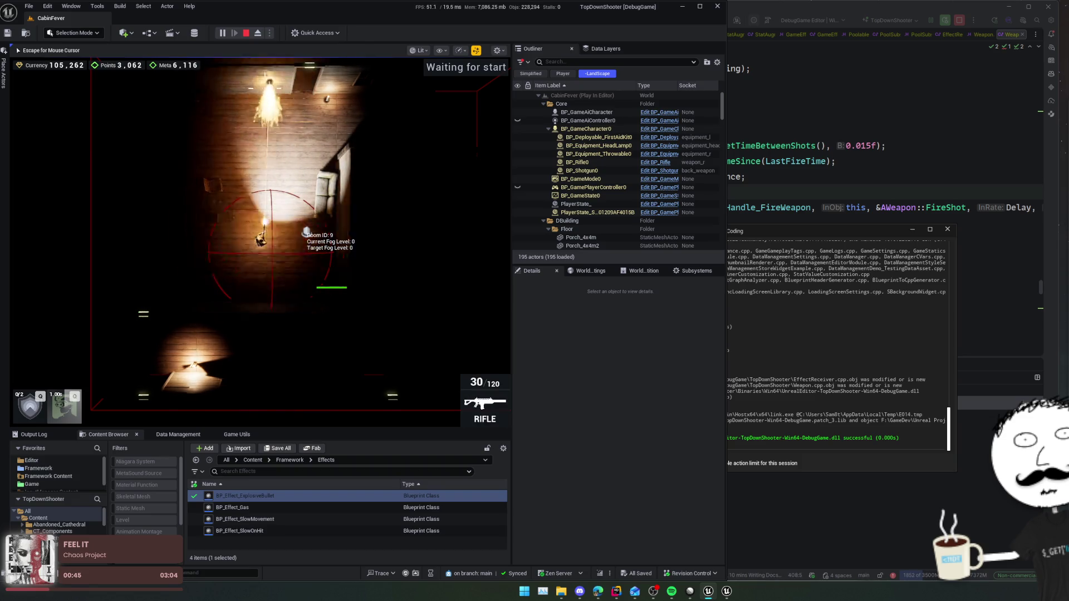
# - Kill the lower-right enemy with the rifle for 3,321 Points, then toggle the in-game console
pyautogui.click(333, 301)
pyautogui.click(333, 301)
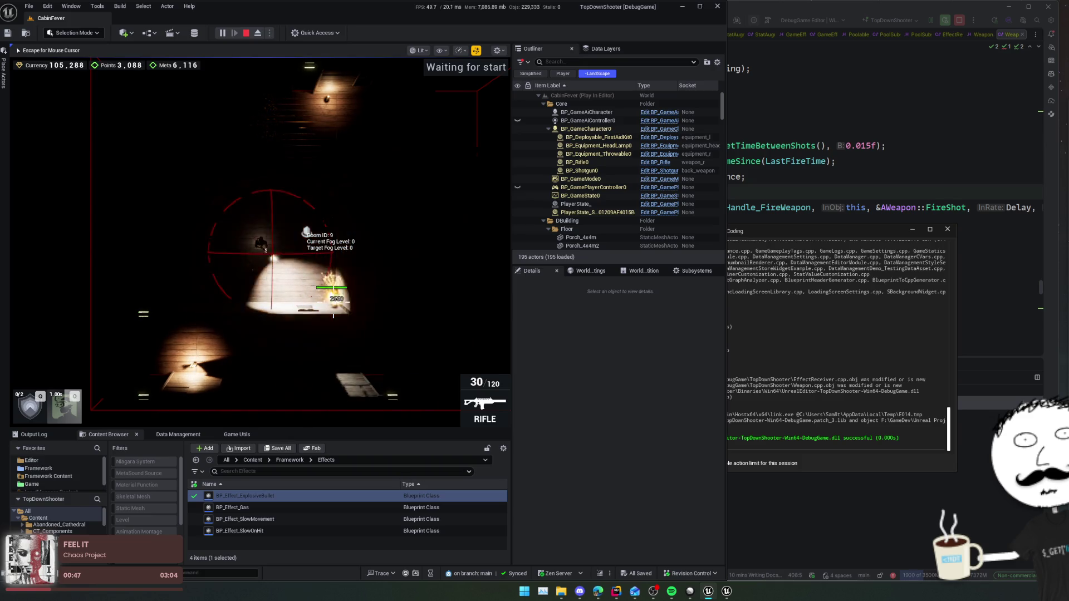
pyautogui.click(333, 300)
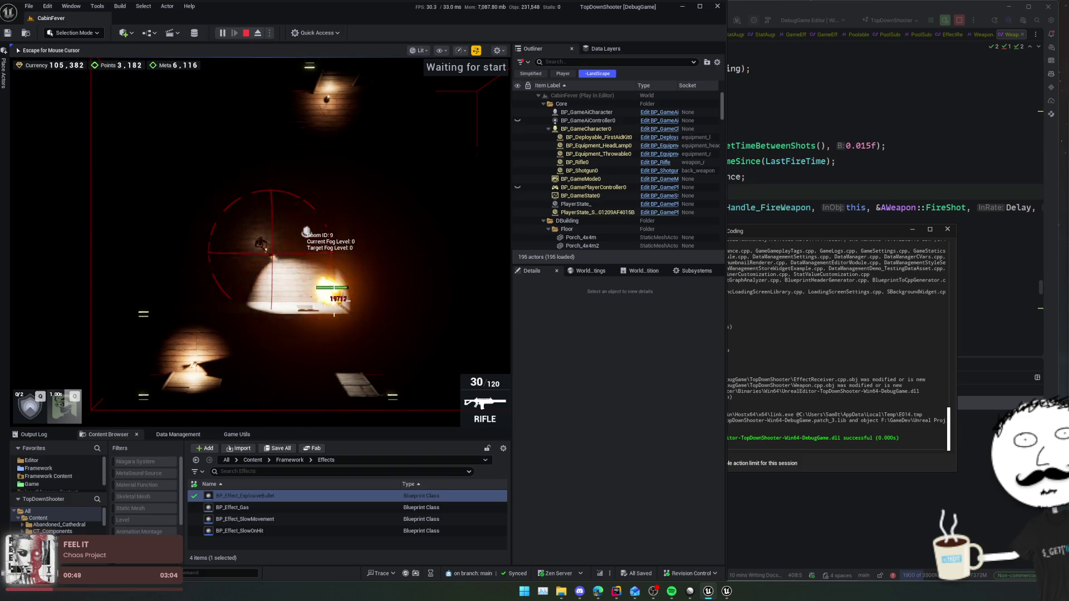
pyautogui.click(333, 289)
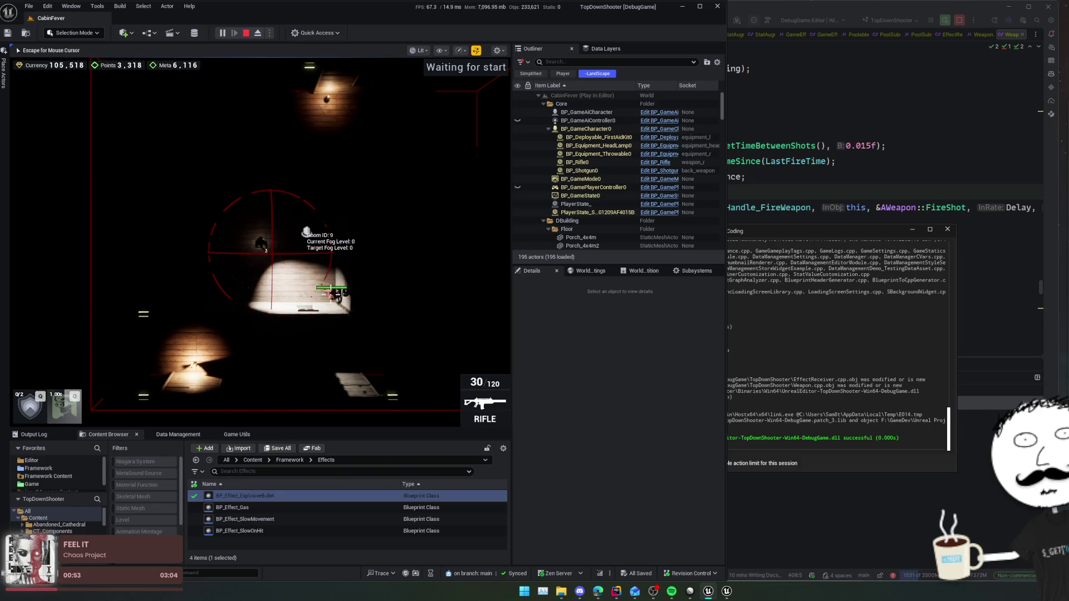
pyautogui.click(333, 288)
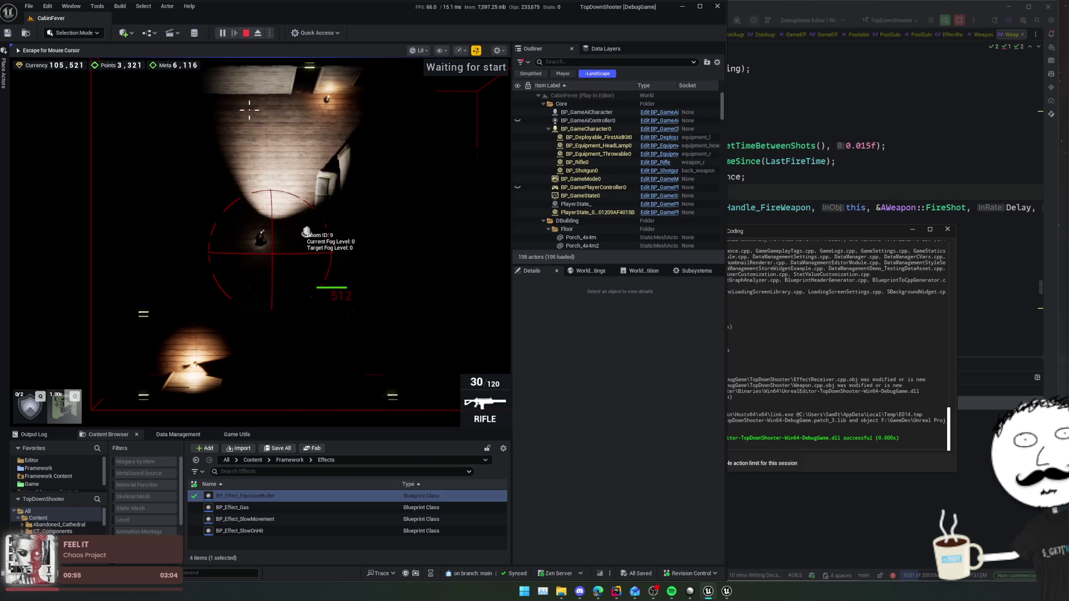
pyautogui.click(268, 85)
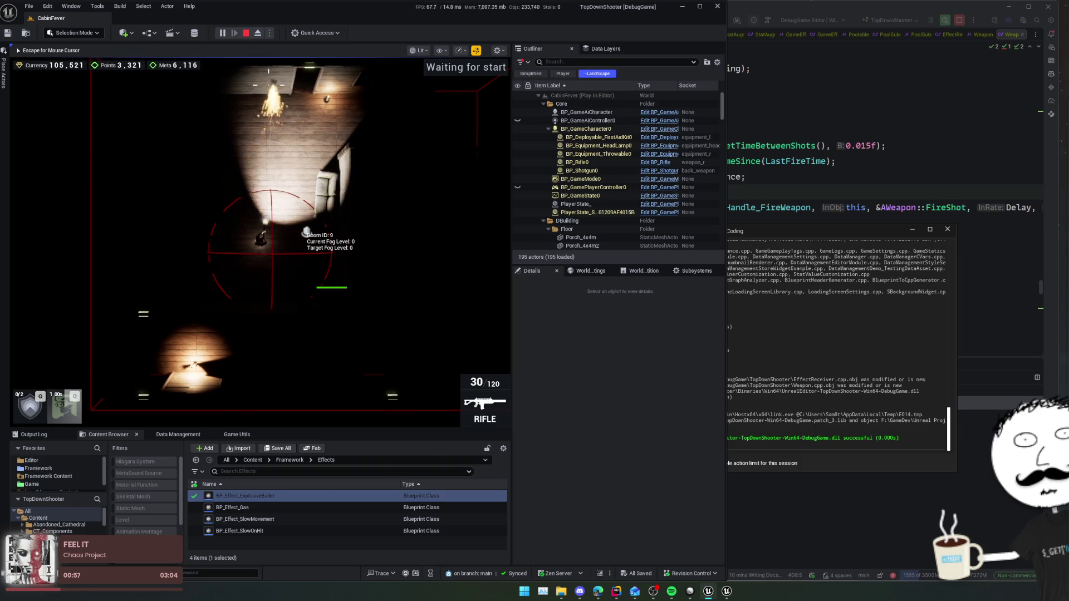
pyautogui.press('2')
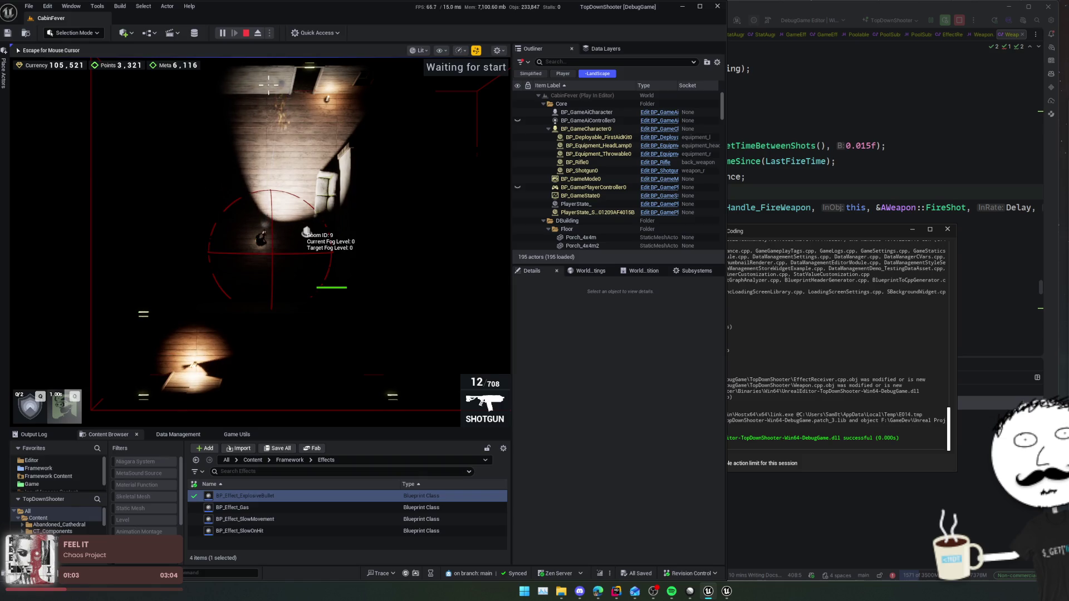
pyautogui.press('`')
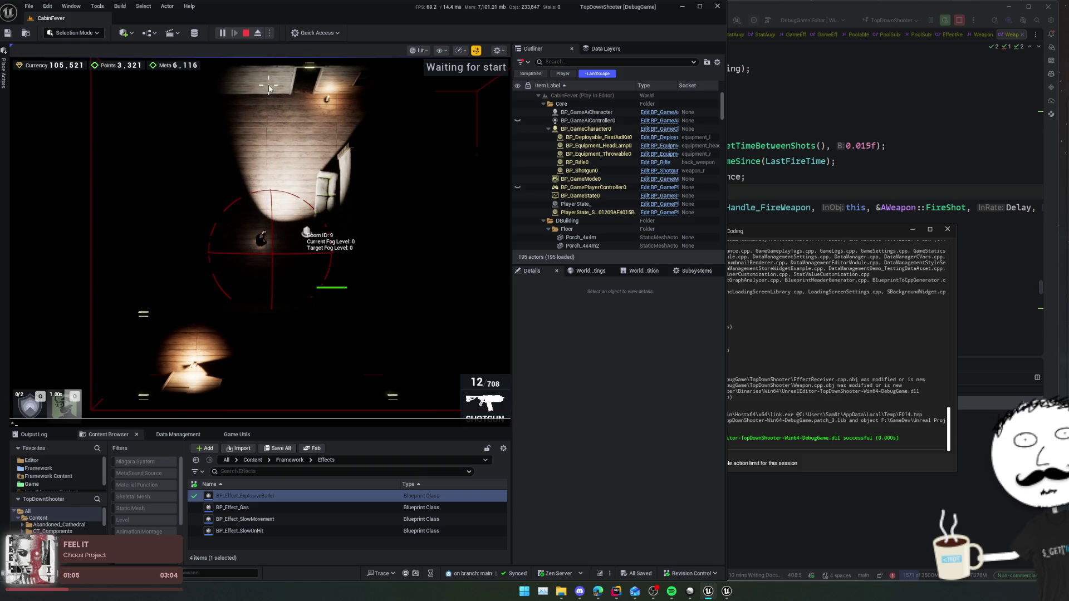
pyautogui.press('`')
pyautogui.press('`')
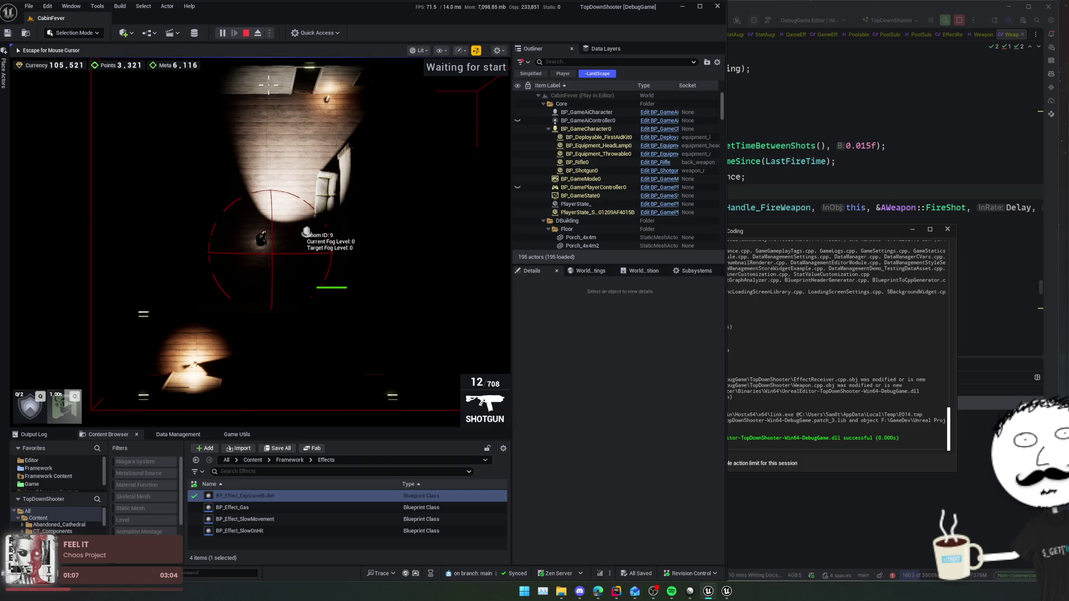
# - Recall the earlier AimAssist.Strength 0.75 console command, then close the console
pyautogui.press('`')
pyautogui.press('Up')
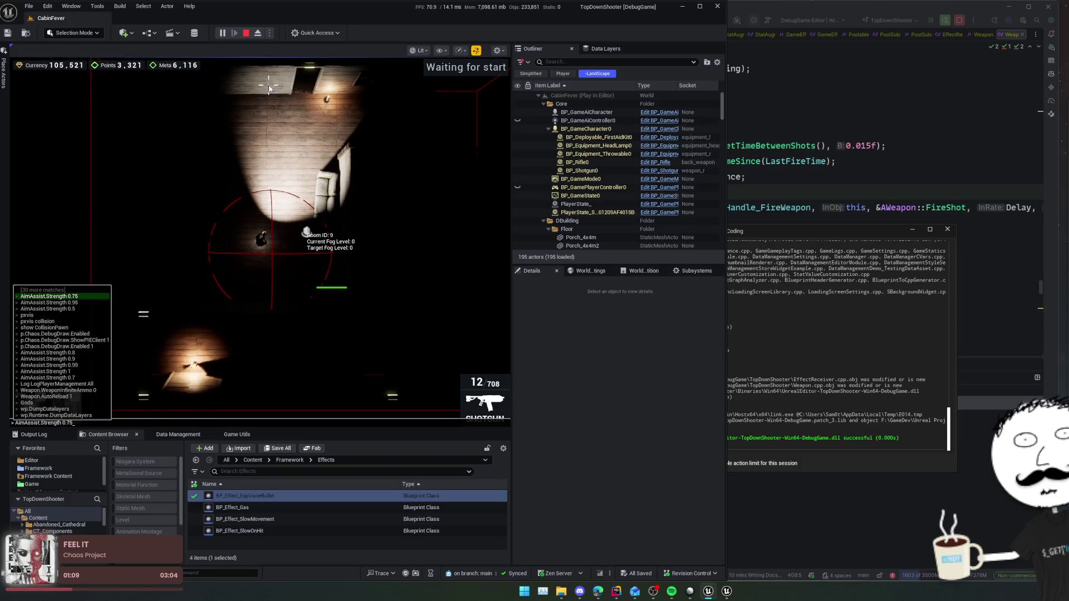
pyautogui.press('Right')
pyautogui.press('`')
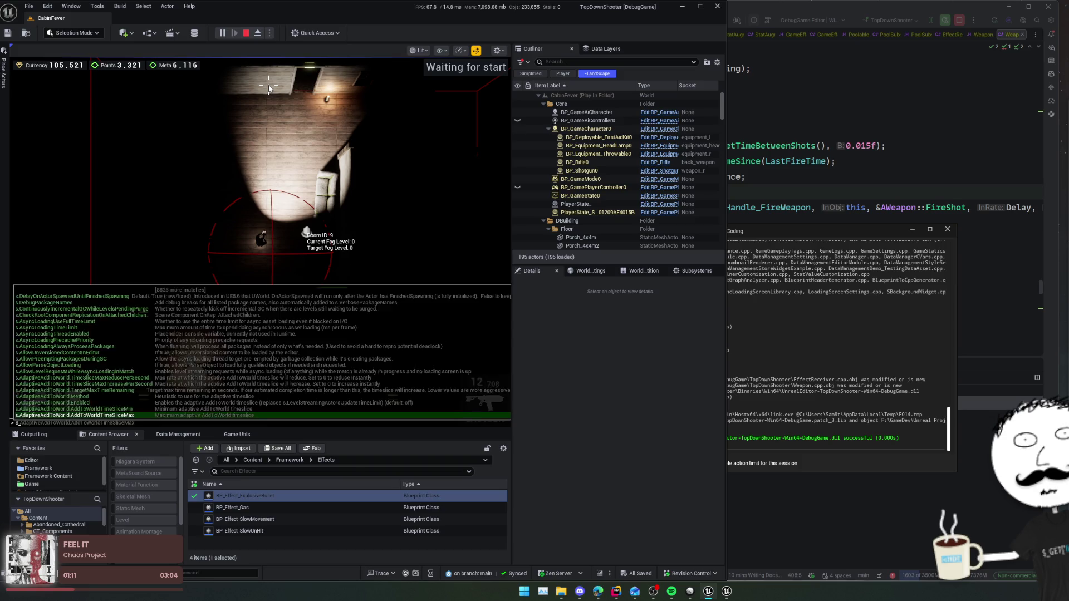
pyautogui.press('`')
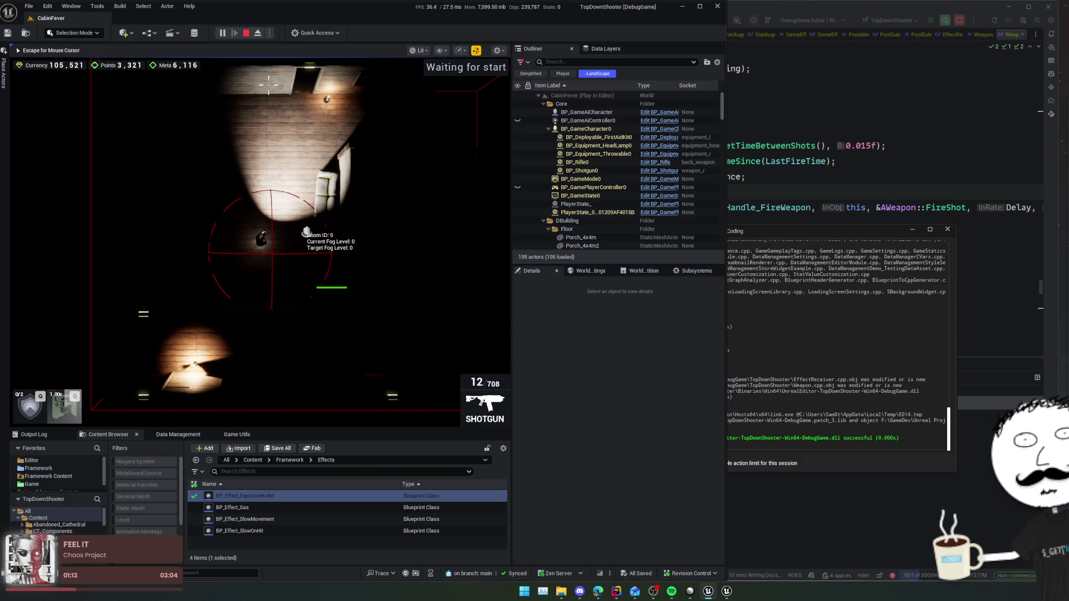
# - In Settings(New), set crosshair radius 9.7 and bar length 8.9, then apply
pyautogui.press('Escape')
pyautogui.click(272, 241)
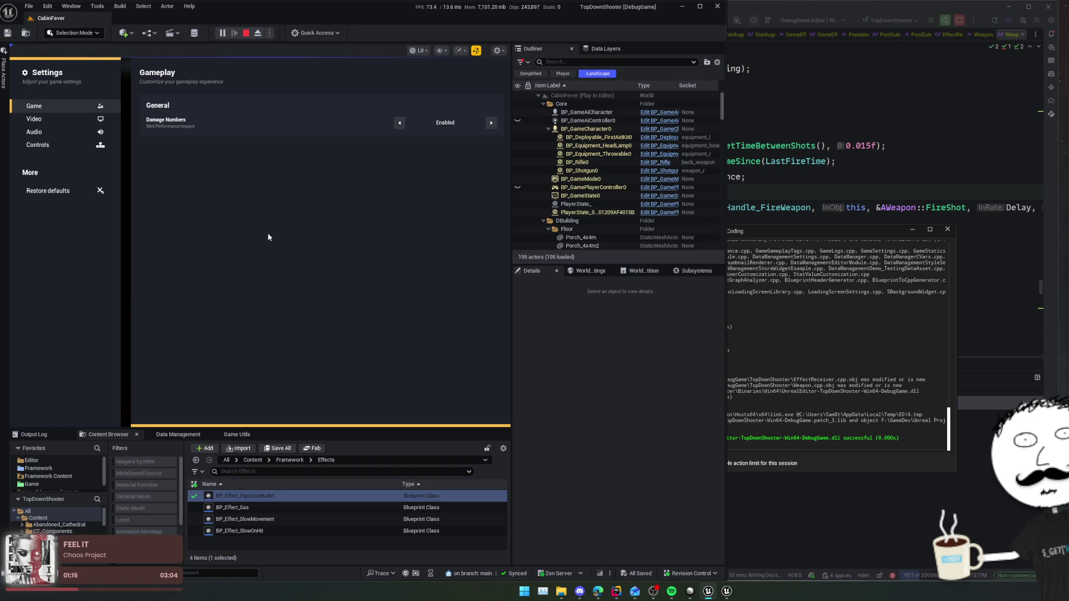
pyautogui.press('Escape')
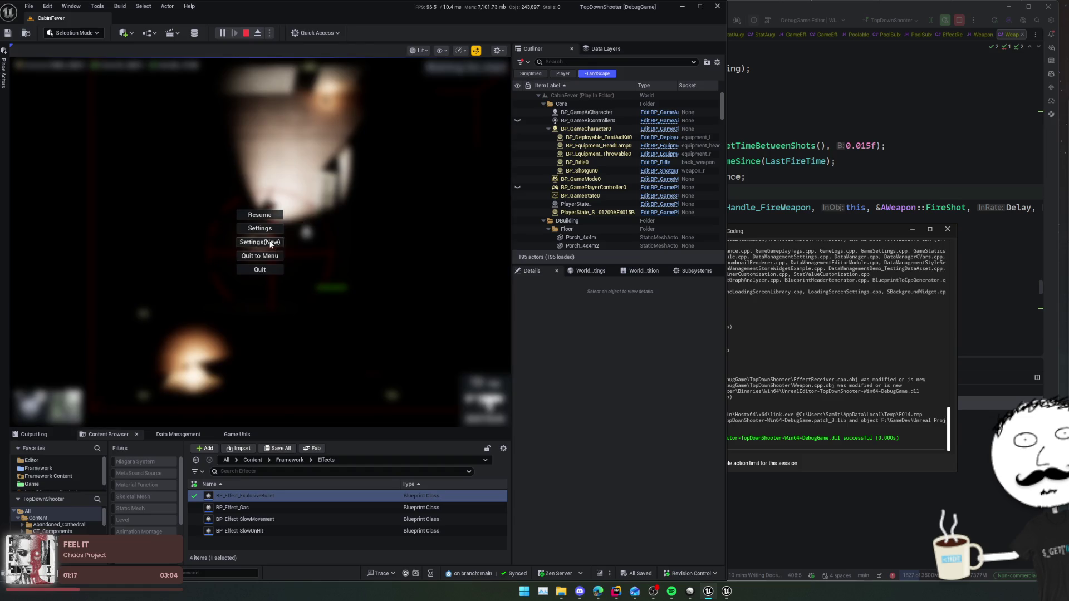
pyautogui.click(271, 243)
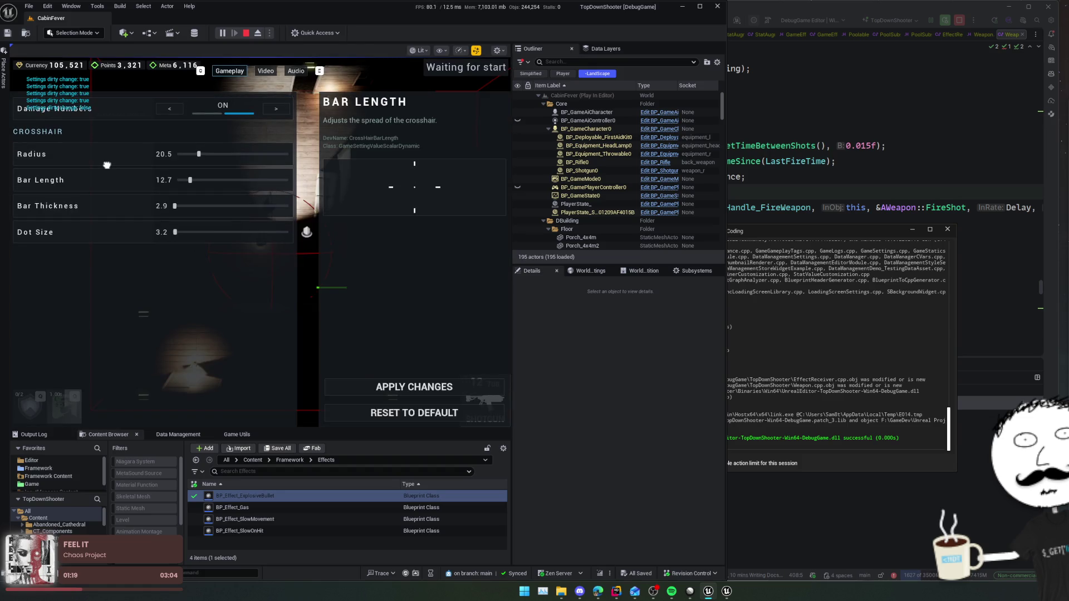
pyautogui.moveTo(196, 154); pyautogui.dragTo(182, 151)
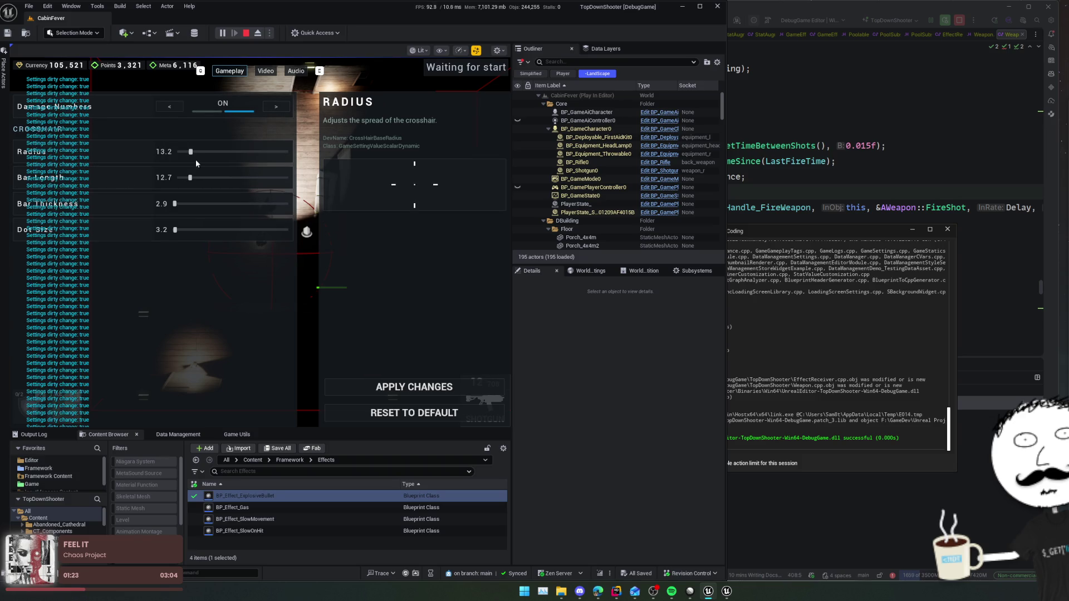
pyautogui.moveTo(190, 177); pyautogui.dragTo(186, 177)
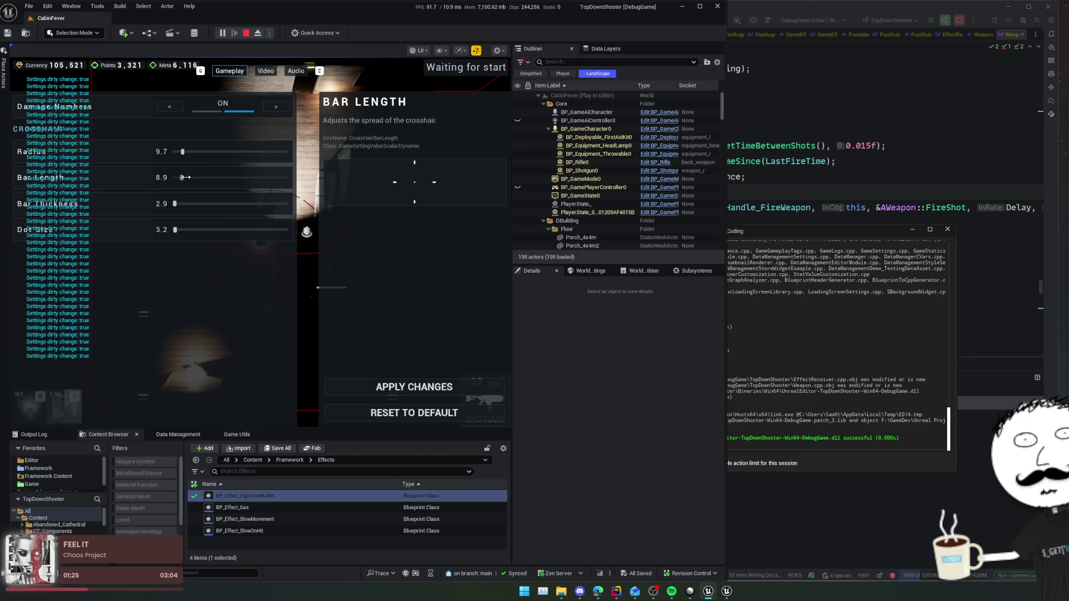
pyautogui.click(430, 392)
# - Resume the game and fire the shotgun into the upper room
pyautogui.press('Escape')
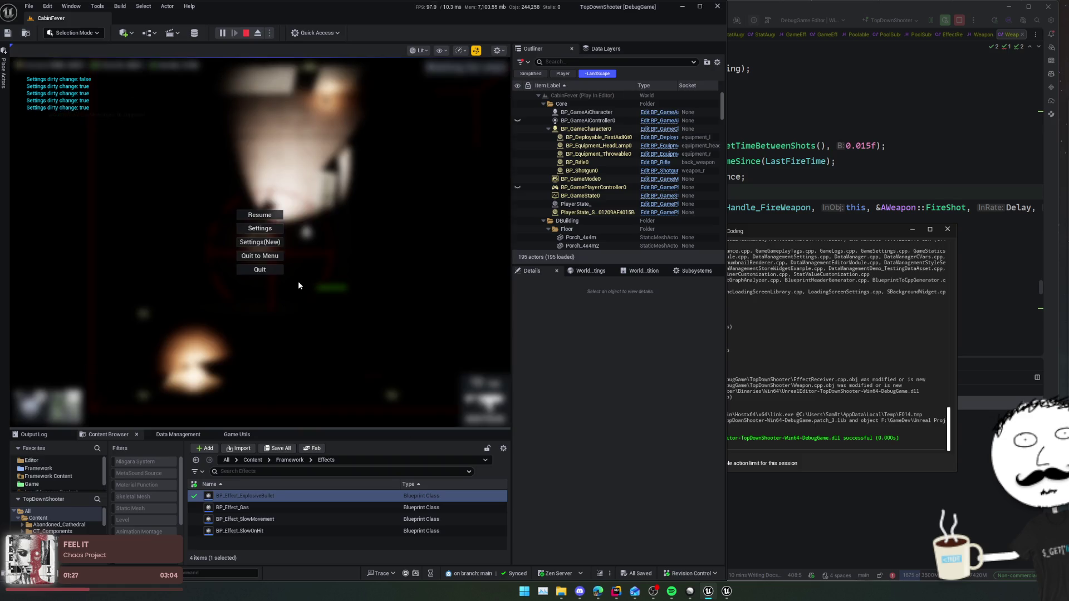
pyautogui.press('Escape')
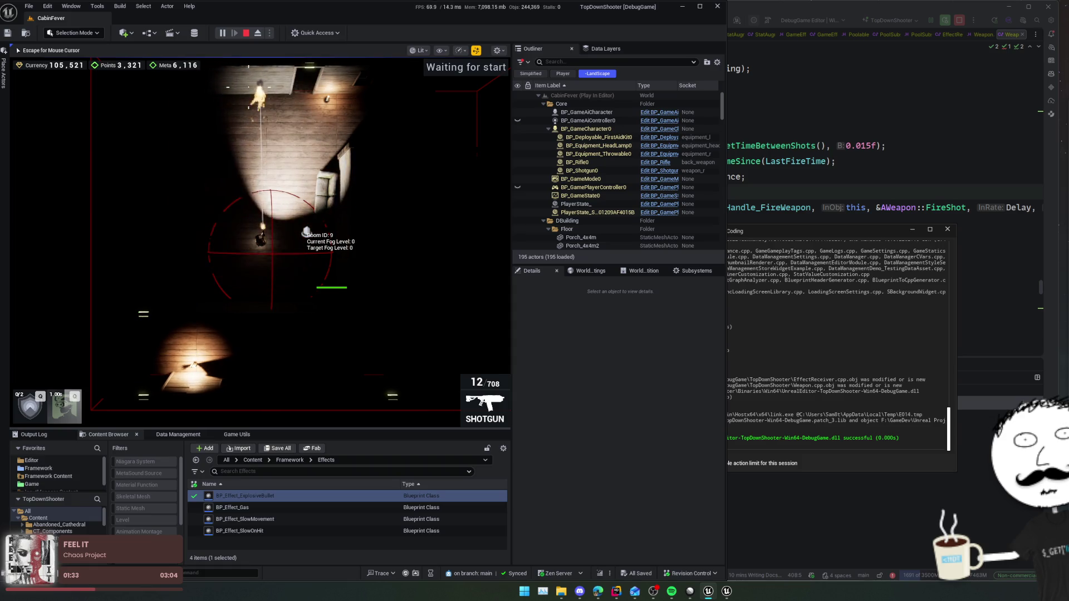
pyautogui.press('1')
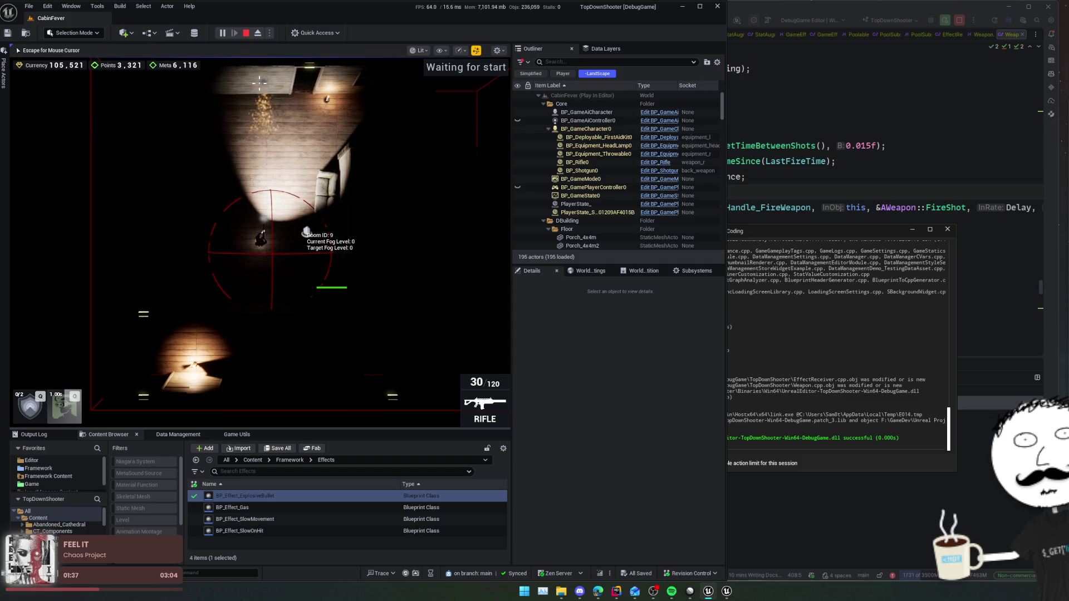
pyautogui.press('2')
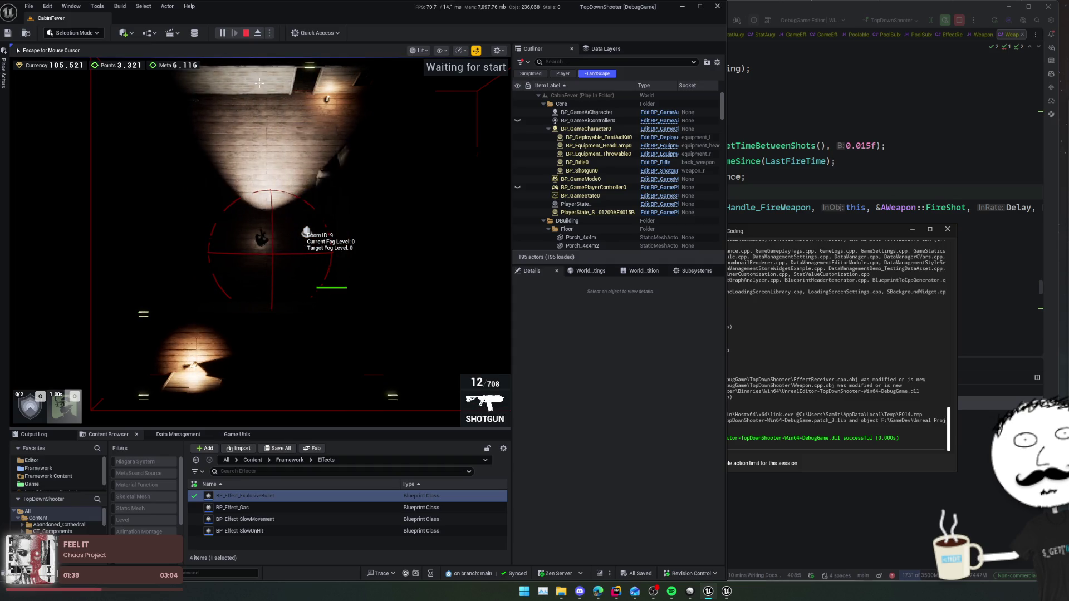
pyautogui.click(259, 83)
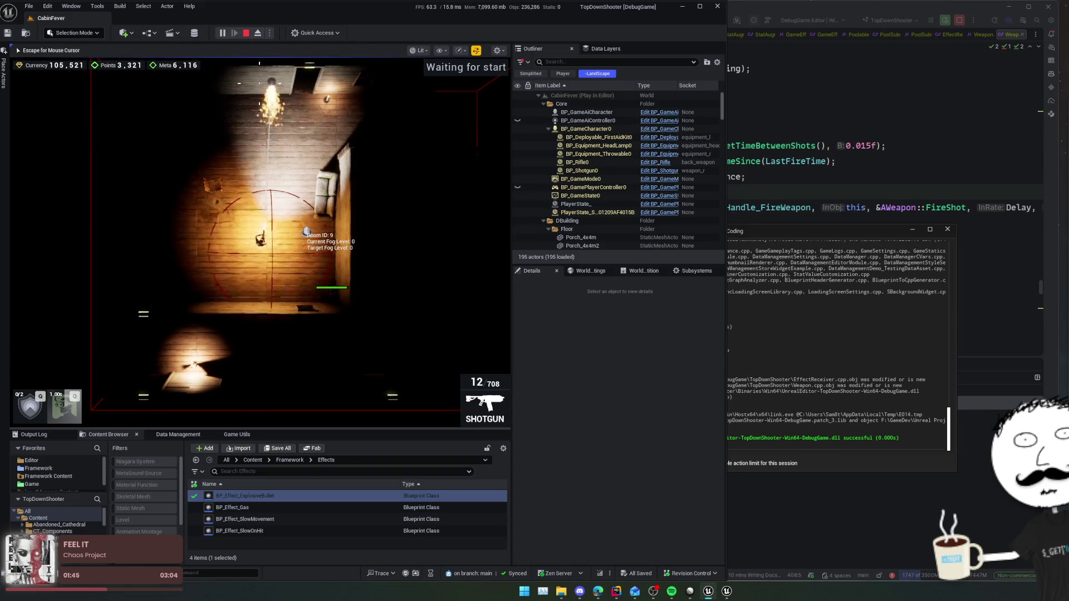
pyautogui.click(259, 63)
# - Shoot down the enemy with the rifle, then stop the play session
pyautogui.press('1')
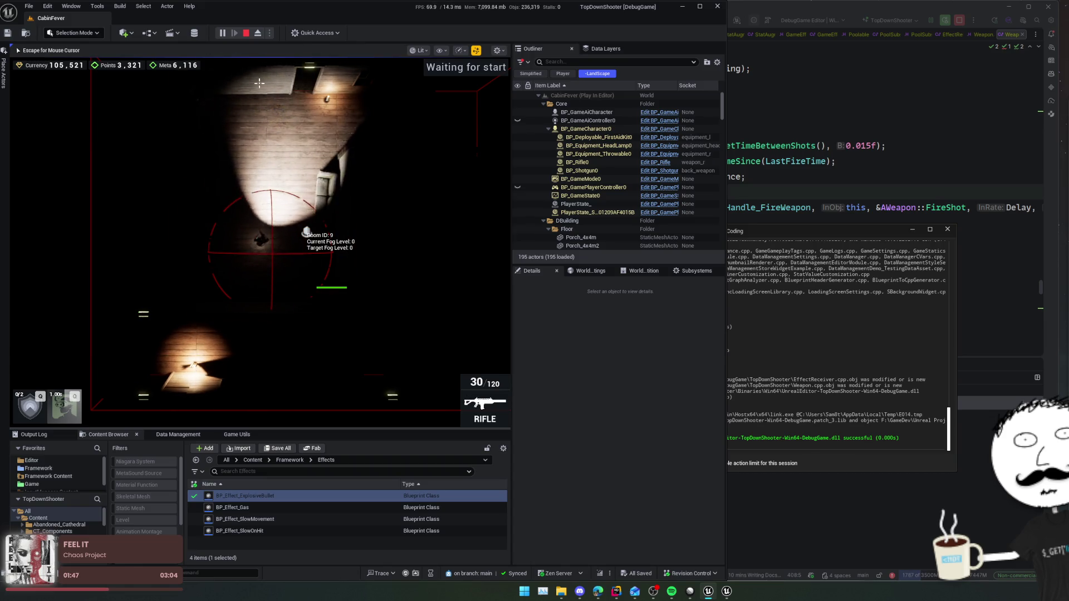
pyautogui.click(263, 82)
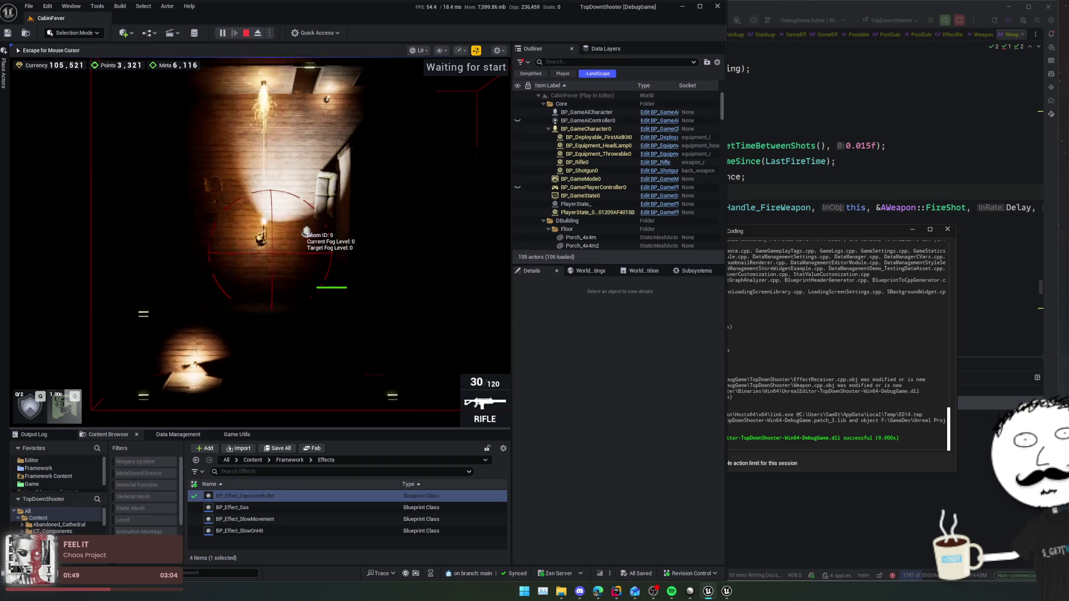
pyautogui.click(371, 164)
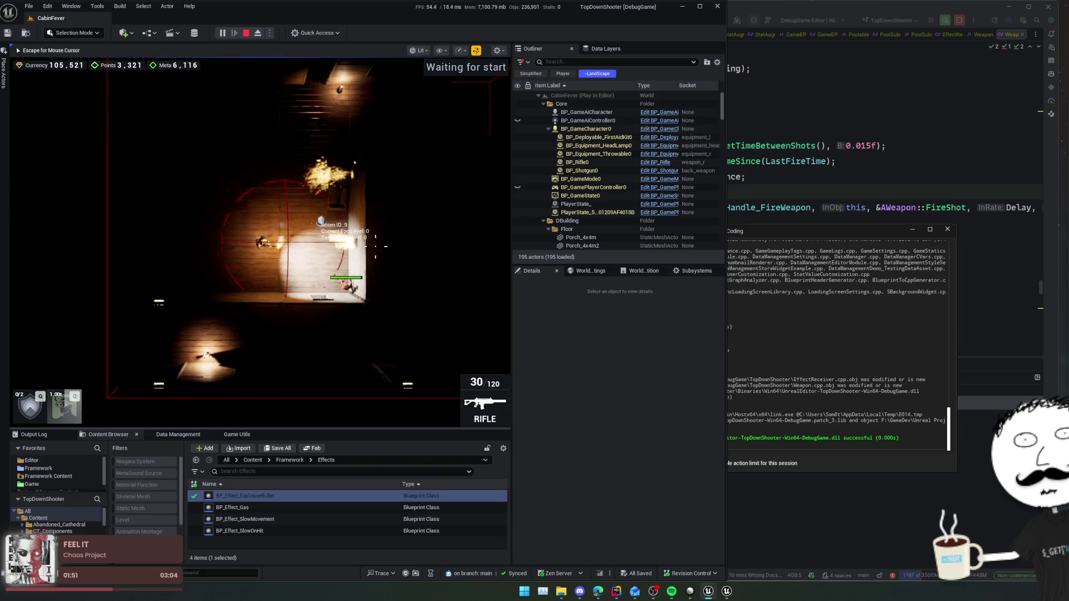
pyautogui.click(365, 281)
pyautogui.click(366, 281)
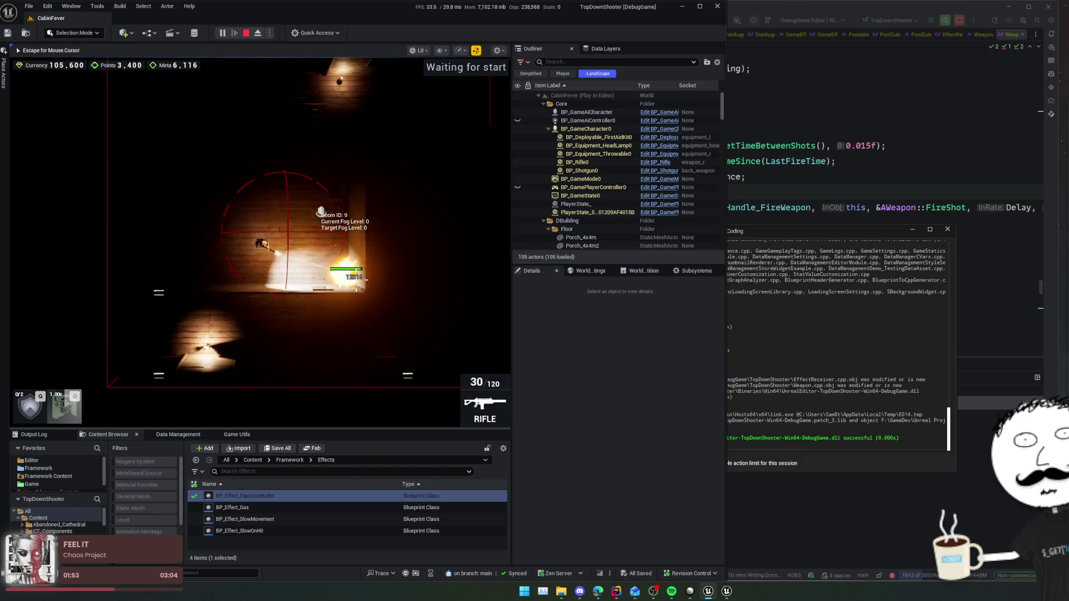
pyautogui.click(366, 280)
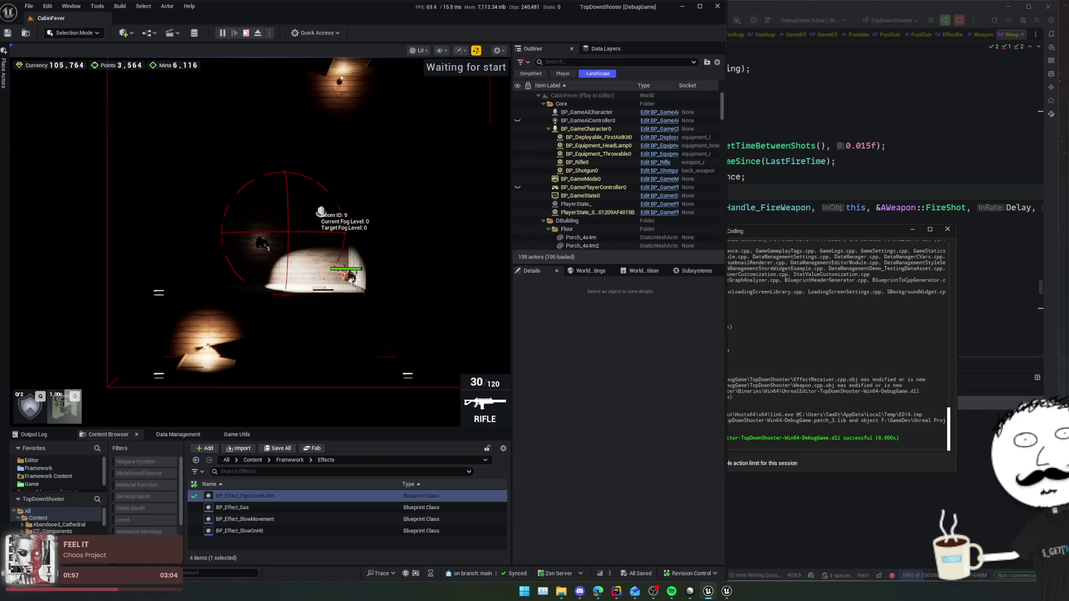
pyautogui.click(246, 32)
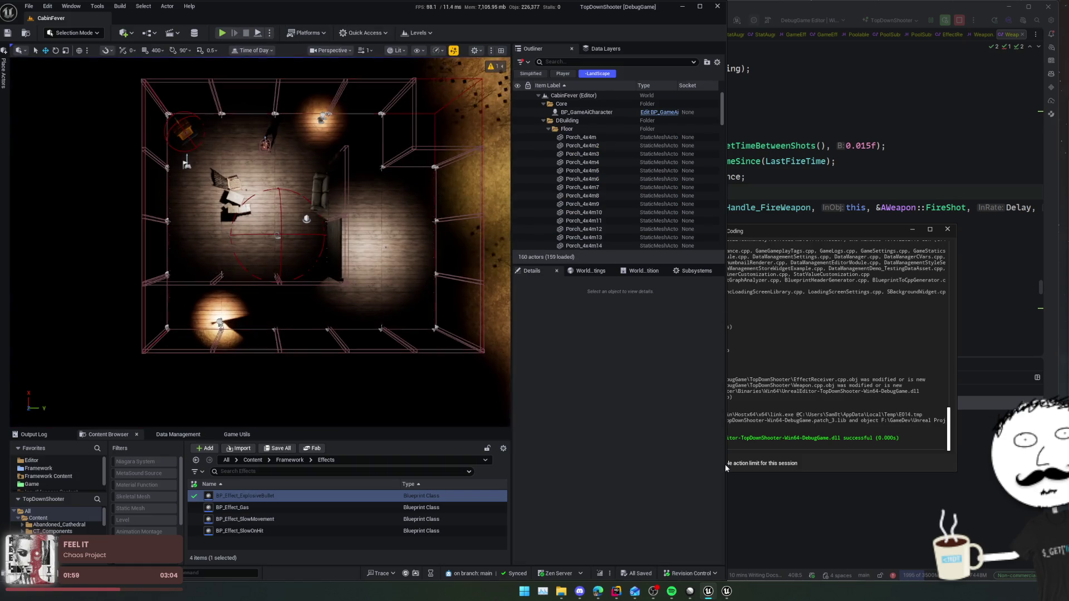
# - Review the Live Coding build log, then bring the ZombieShooter issue tracker forward
pyautogui.click(832, 349)
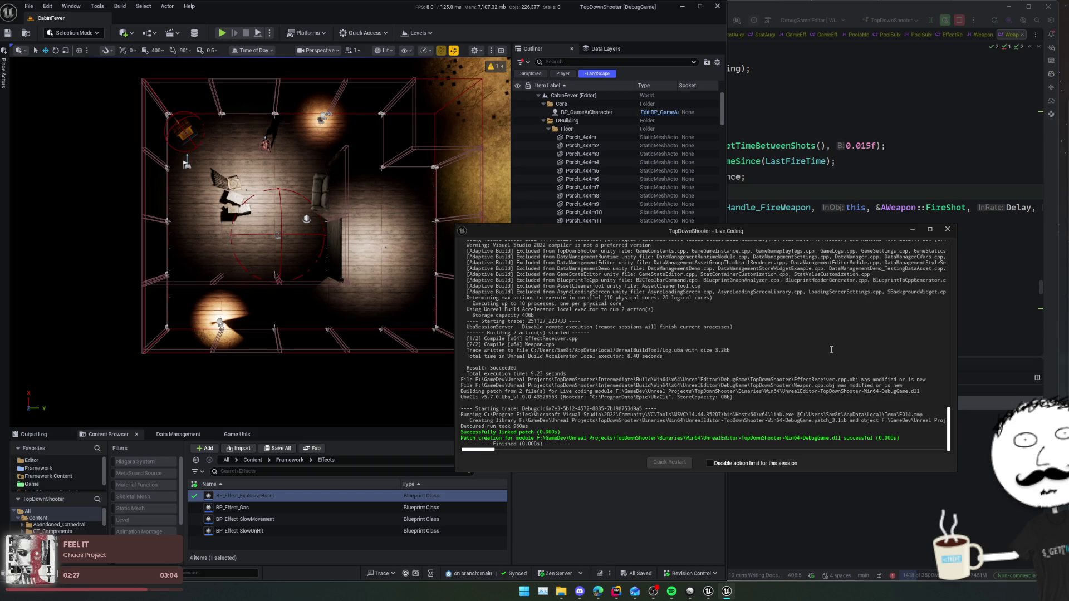
pyautogui.click(690, 591)
# - Create backlog issues 'Set prices on stat augments' and 'Fix missing shotgun ammo icon'
pyautogui.moveTo(668, 181); pyautogui.dragTo(529, 173)
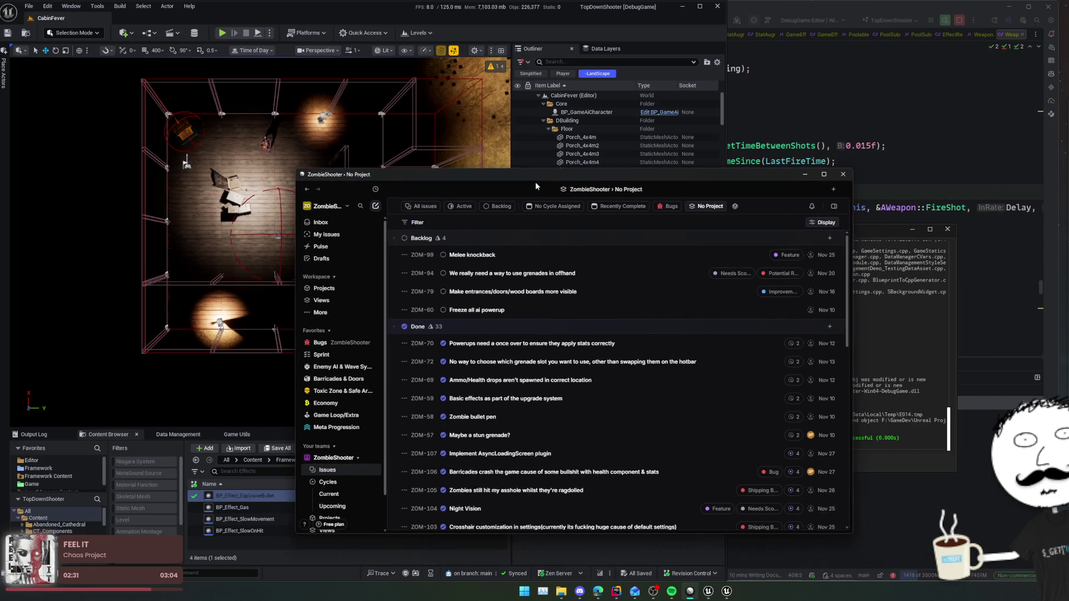
pyautogui.press('c')
pyautogui.write('Set prices on stat augments')
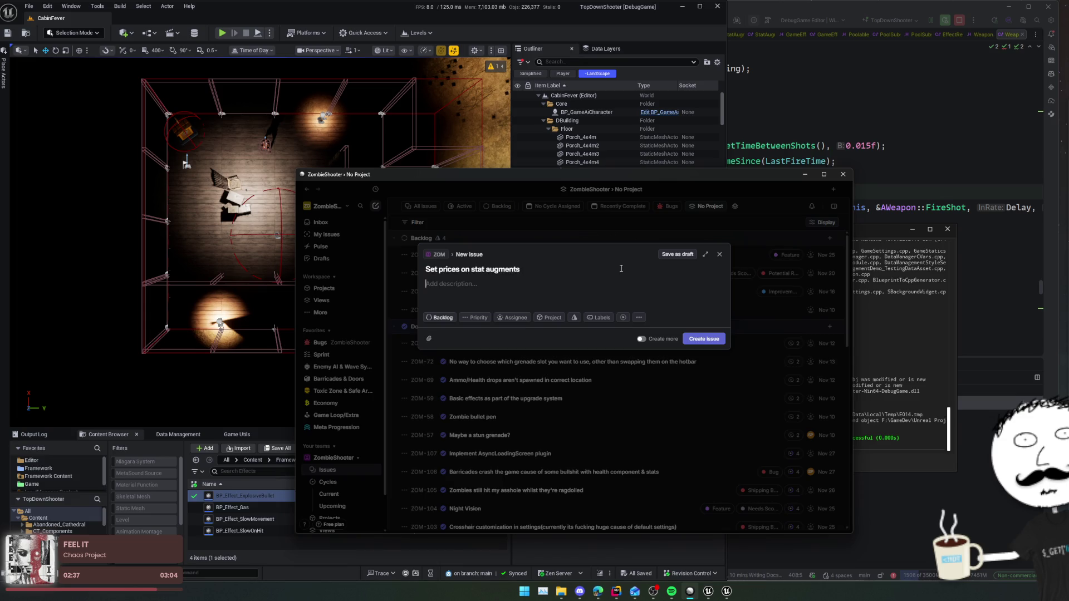
pyautogui.click(599, 317)
pyautogui.press('Escape')
pyautogui.click(704, 339)
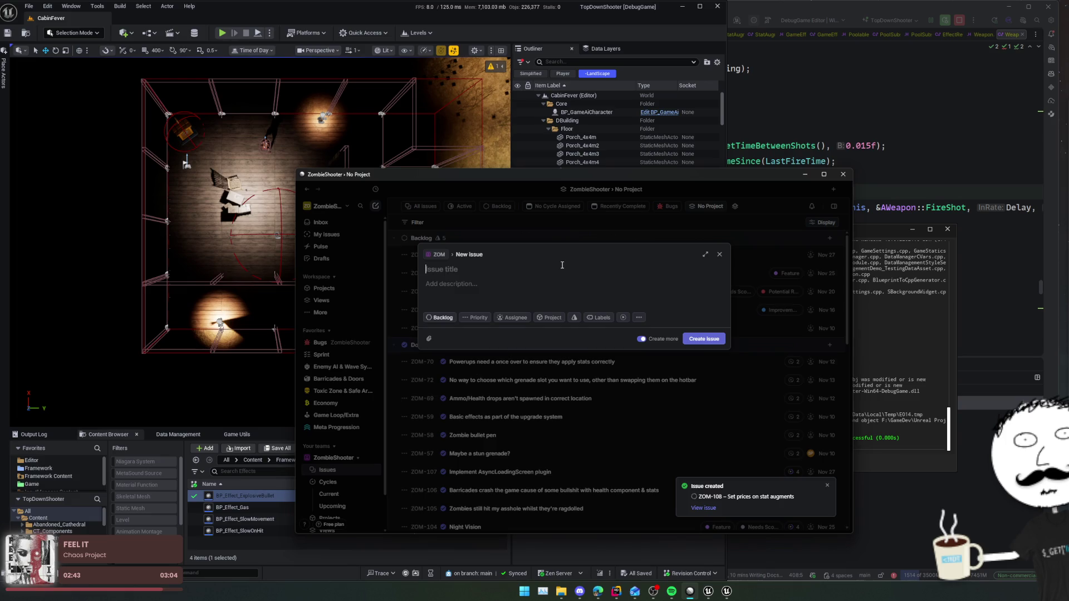
pyautogui.write('Fix mis')
pyautogui.write('sing shotgun icon')
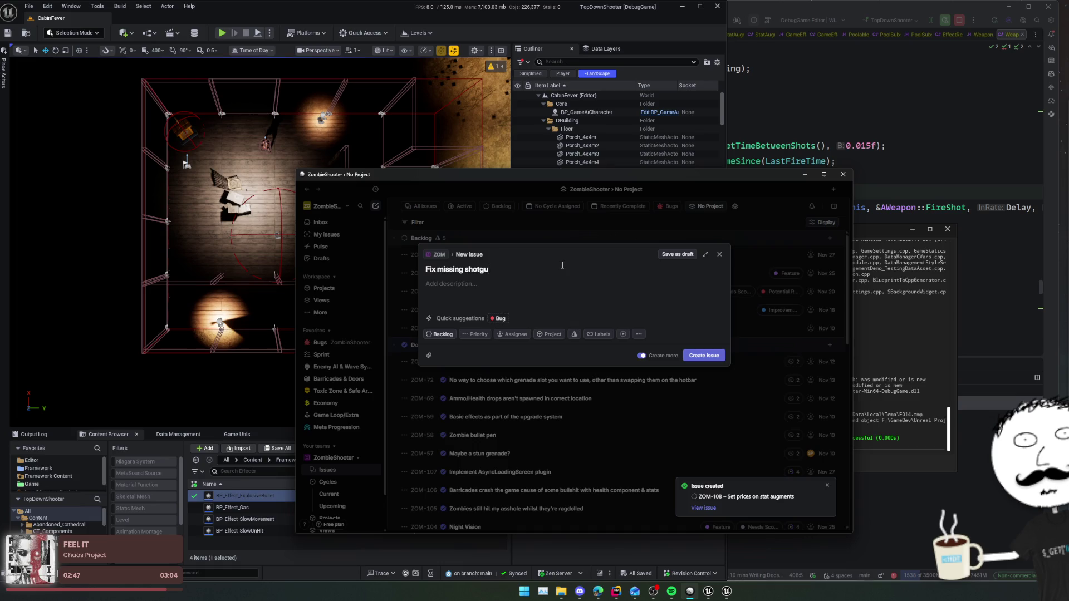
pyautogui.press('BackSpace')
pyautogui.press('BackSpace')
pyautogui.press('BackSpace')
pyautogui.write('ammo icon')
pyautogui.hotkey('ctrl', 'Return')
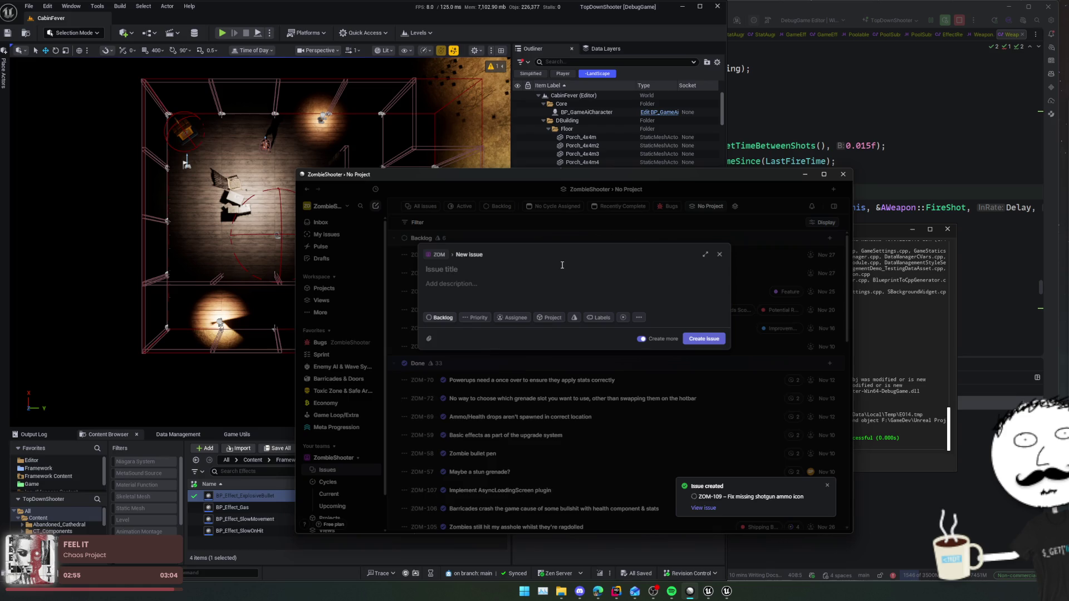
# - Create issues 'Remove/merge old stat augments' and 'Use alphabetical ordering on stat attributes'
pyautogui.write('Remove')
pyautogui.write('/me')
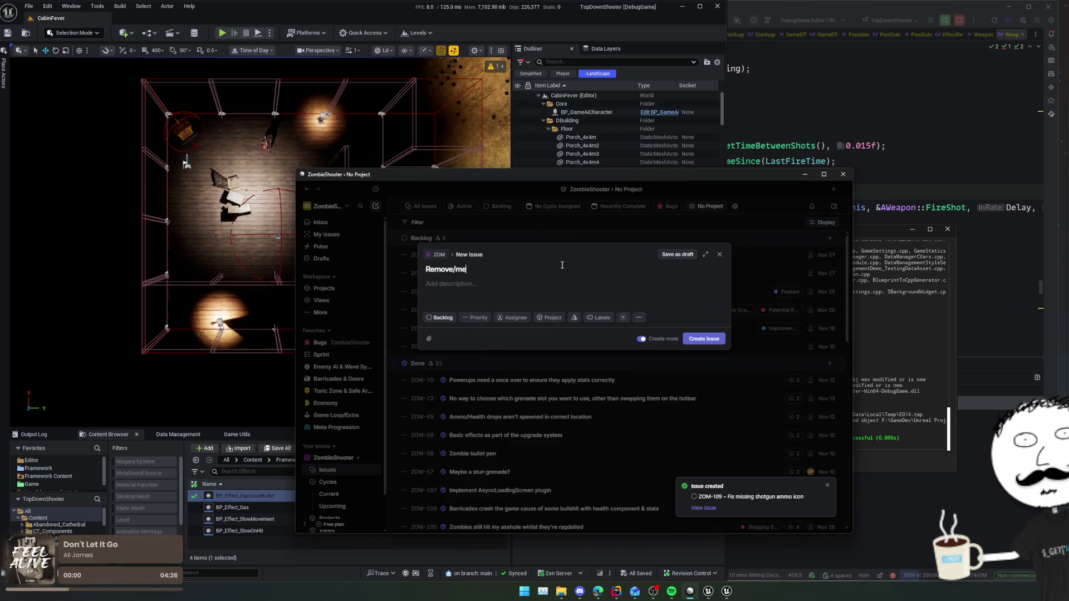
pyautogui.write('rge old stat augments')
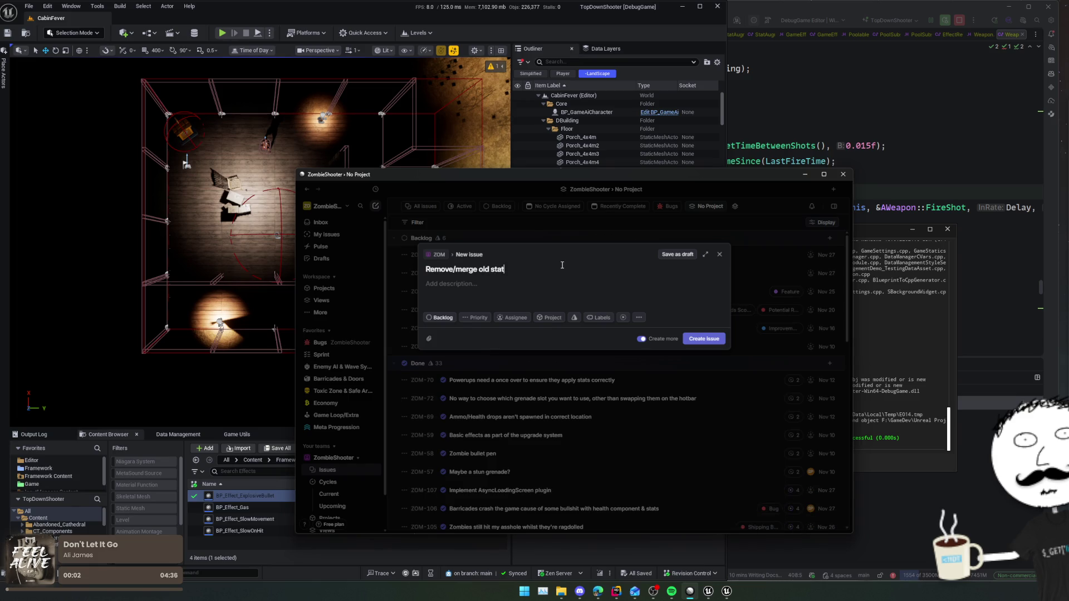
pyautogui.hotkey('ctrl', 'Return')
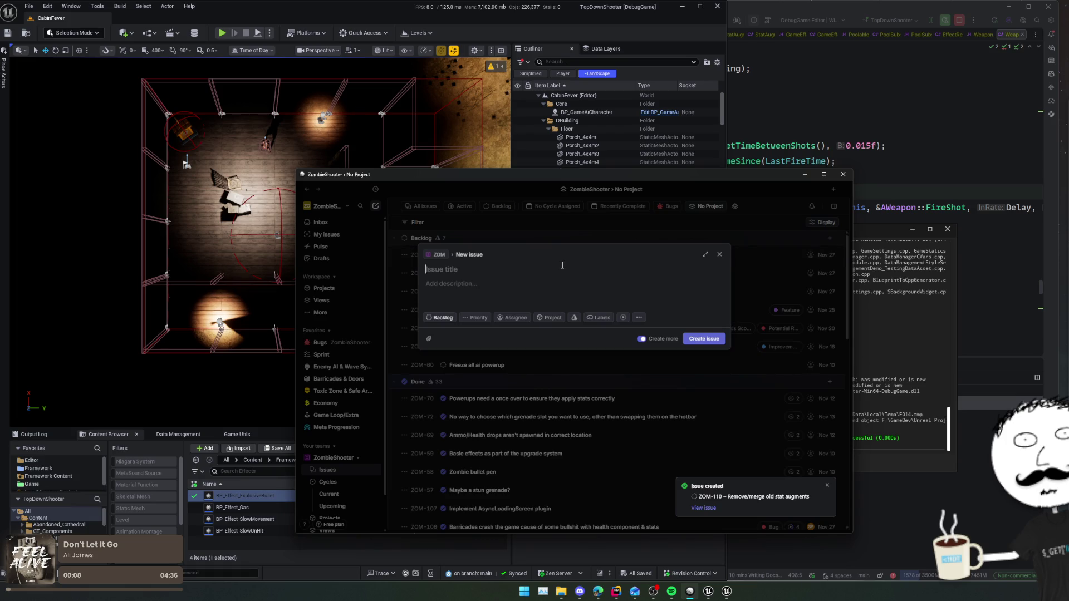
pyautogui.write('Use alph')
pyautogui.write('abe')
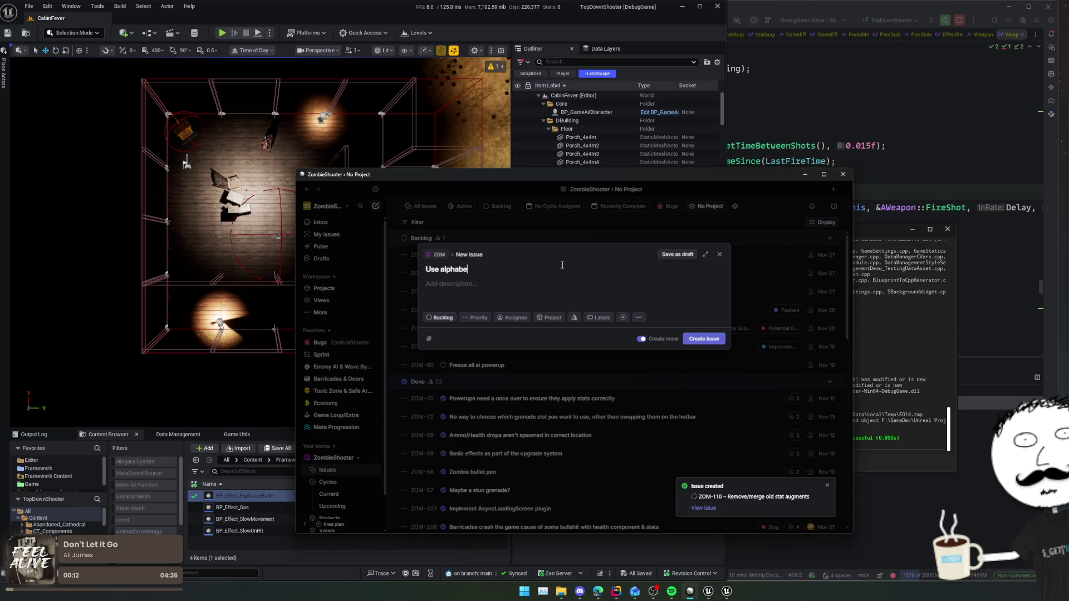
pyautogui.write('tical ordering o')
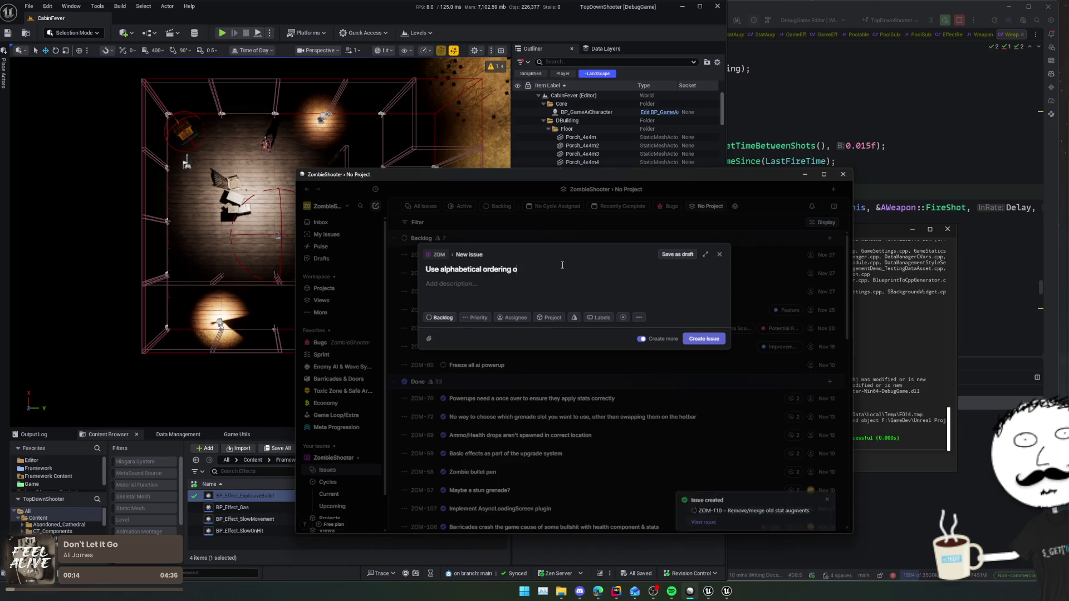
pyautogui.write('n stat attributes')
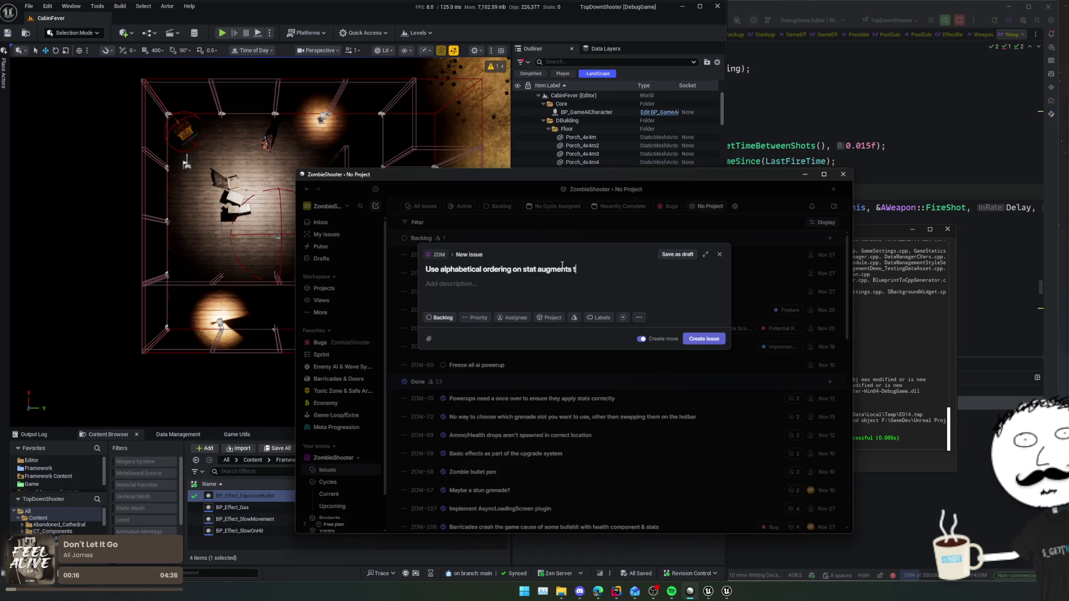
pyautogui.hotkey('ctrl', 'Return')
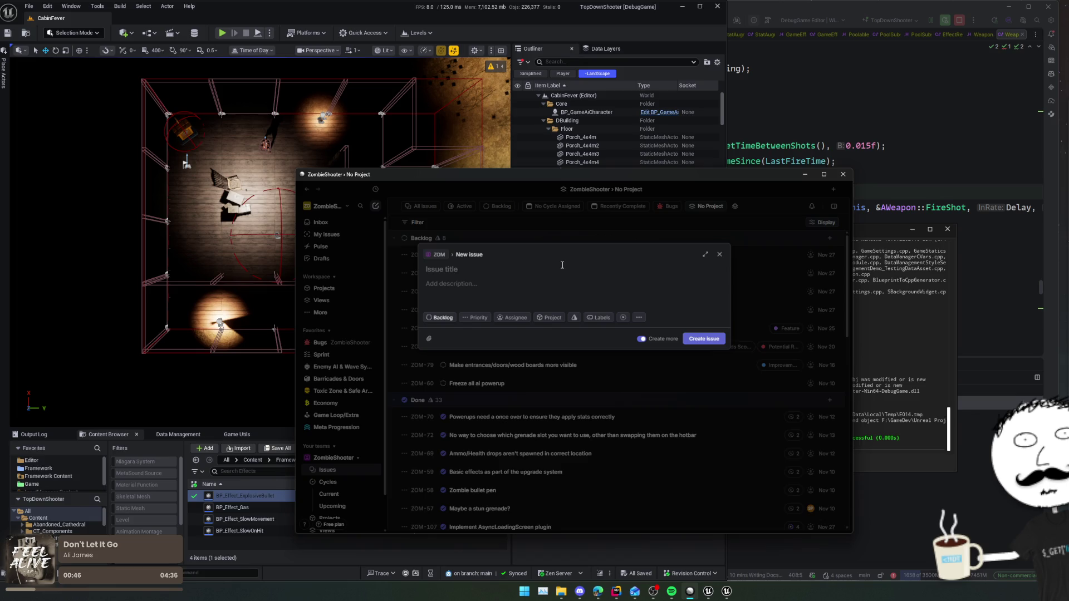
# - Create the three issues, reopening the form with C for 'Move input bindings to new settings menu'
pyautogui.write('Adjust ai')
pyautogui.write(' currency a')
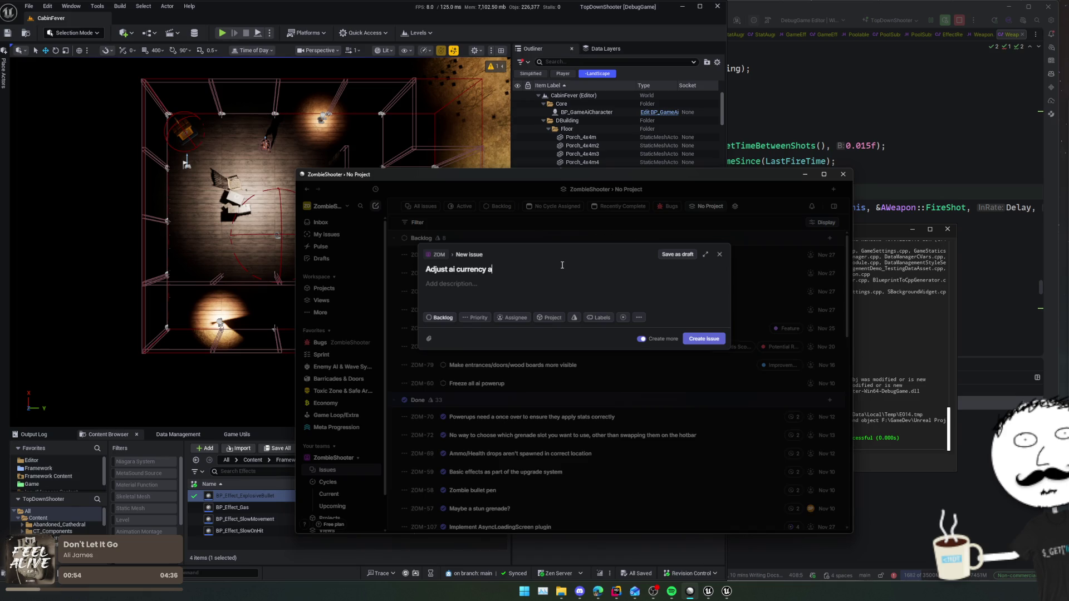
pyautogui.write('mounts on de')
pyautogui.write('ath')
pyautogui.hotkey('ctrl', 'Return')
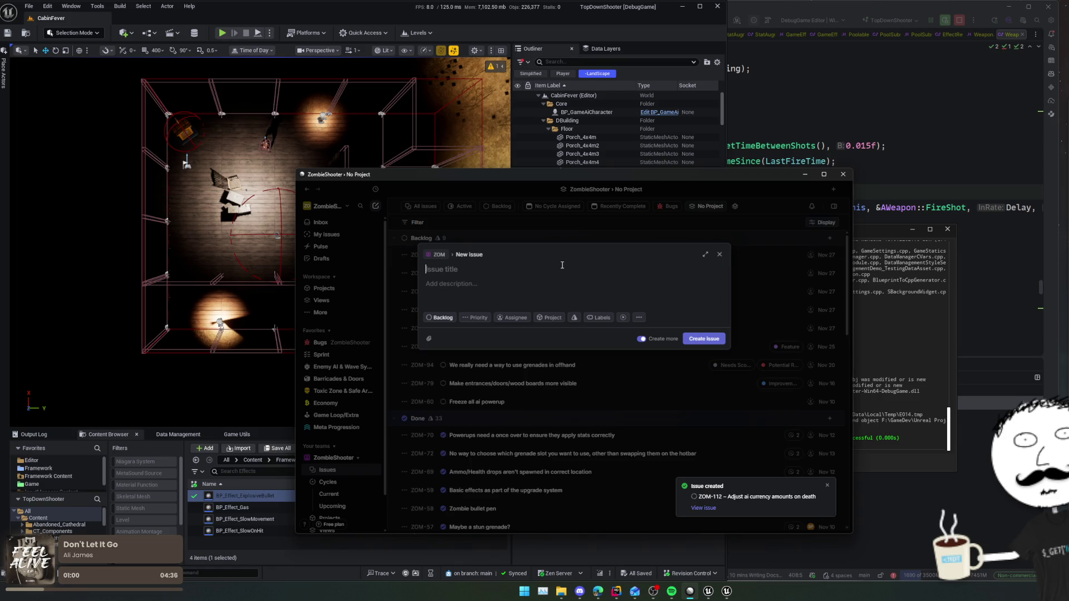
pyautogui.write('Add more waves')
pyautogui.hotkey('ctrl', 'Return')
pyautogui.press('Escape')
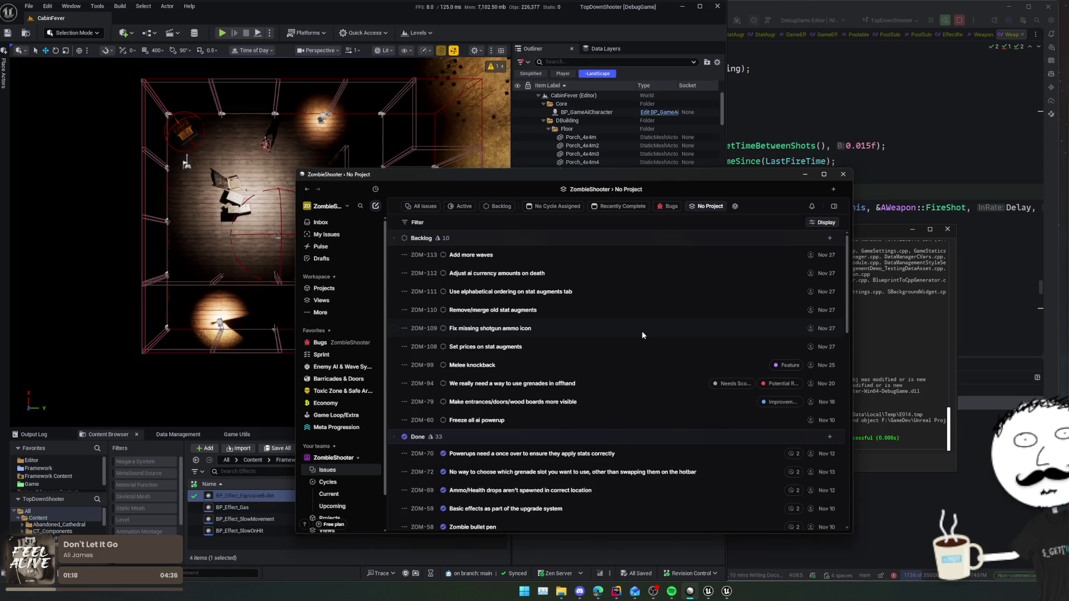
pyautogui.write('c')
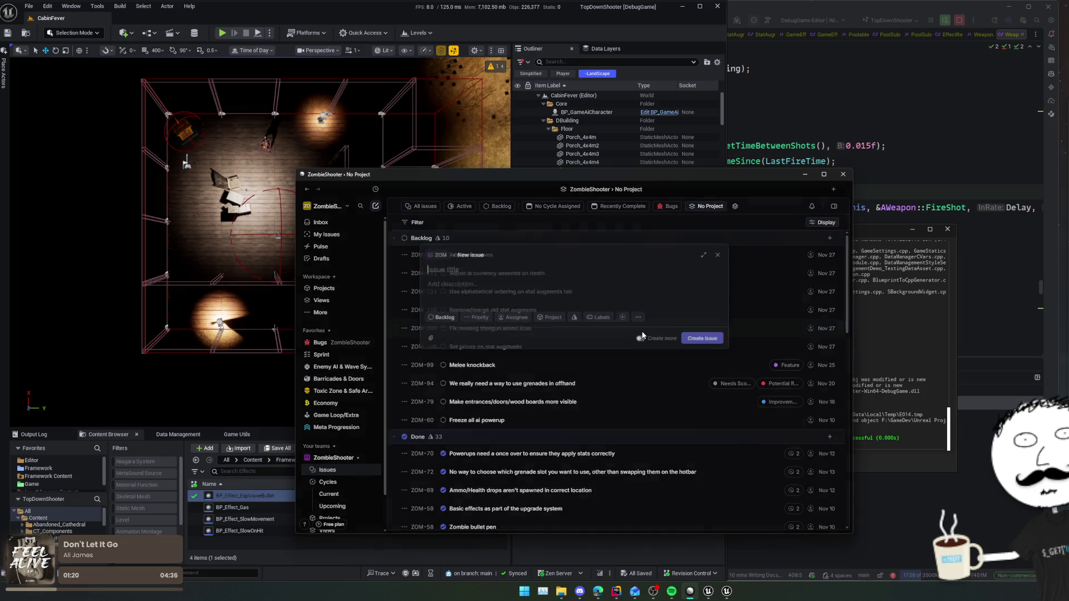
pyautogui.write('Move')
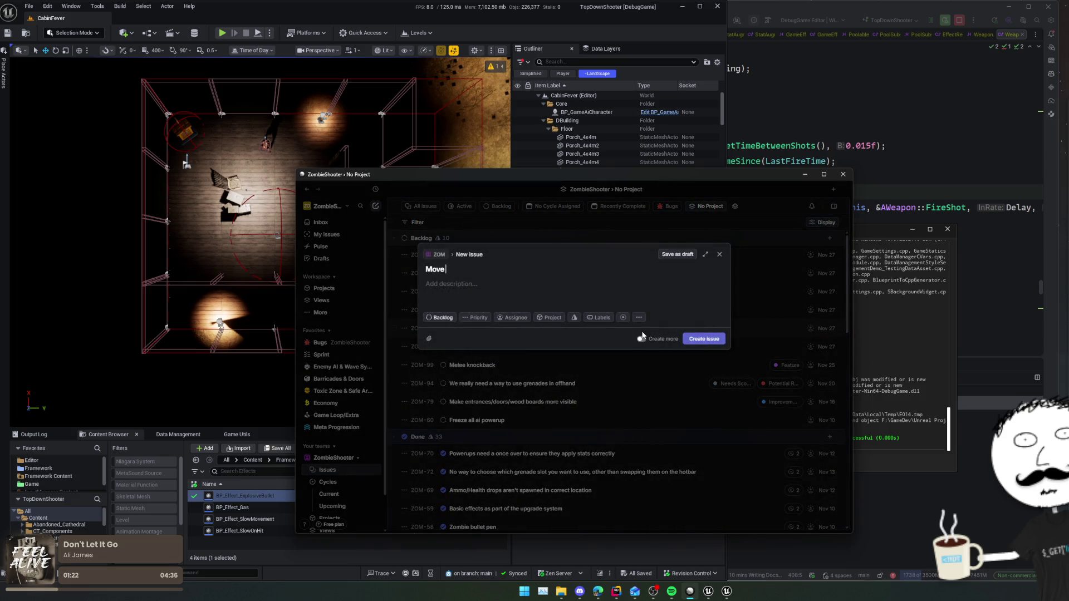
pyautogui.write(' input bindings to')
pyautogui.write(' new settings menu')
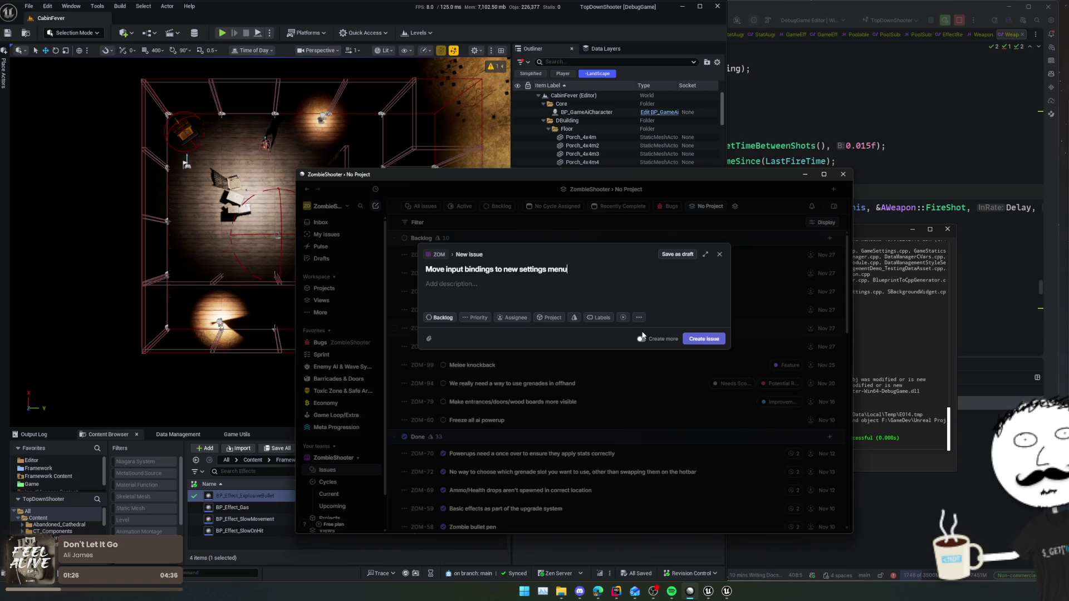
pyautogui.hotkey('ctrl', 'Return')
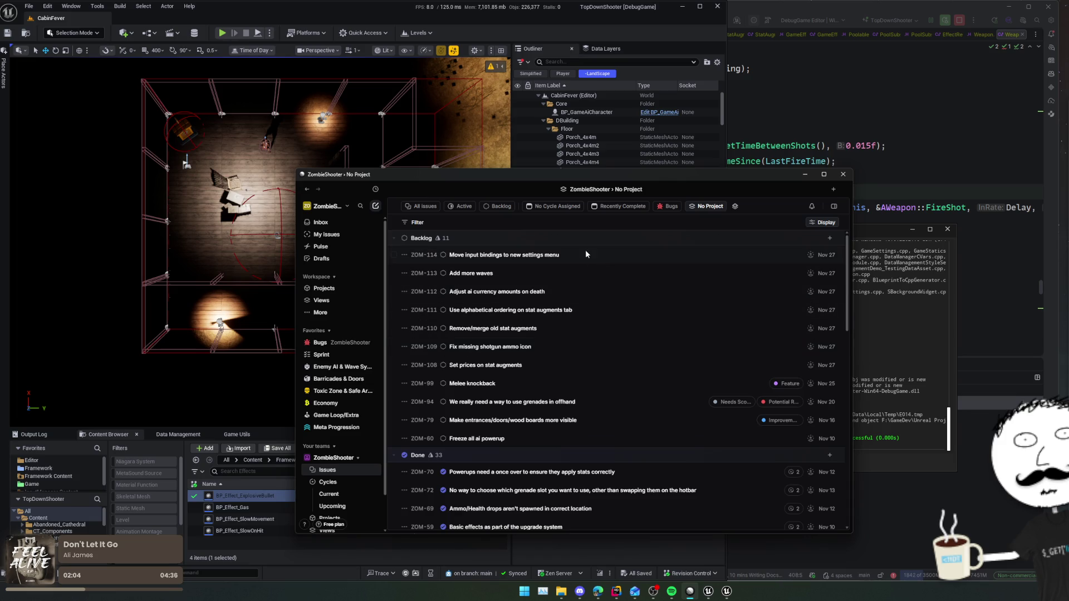
# - Select the seven new Nov 27 backlog issues, leaving out ZOM-99, and set their status to Todo
pyautogui.moveTo(585, 251)
pyautogui.mouseDown()
pyautogui.moveTo(572, 270)
pyautogui.moveTo(577, 345)
pyautogui.moveTo(564, 383)
pyautogui.mouseUp()
pyautogui.press('x')
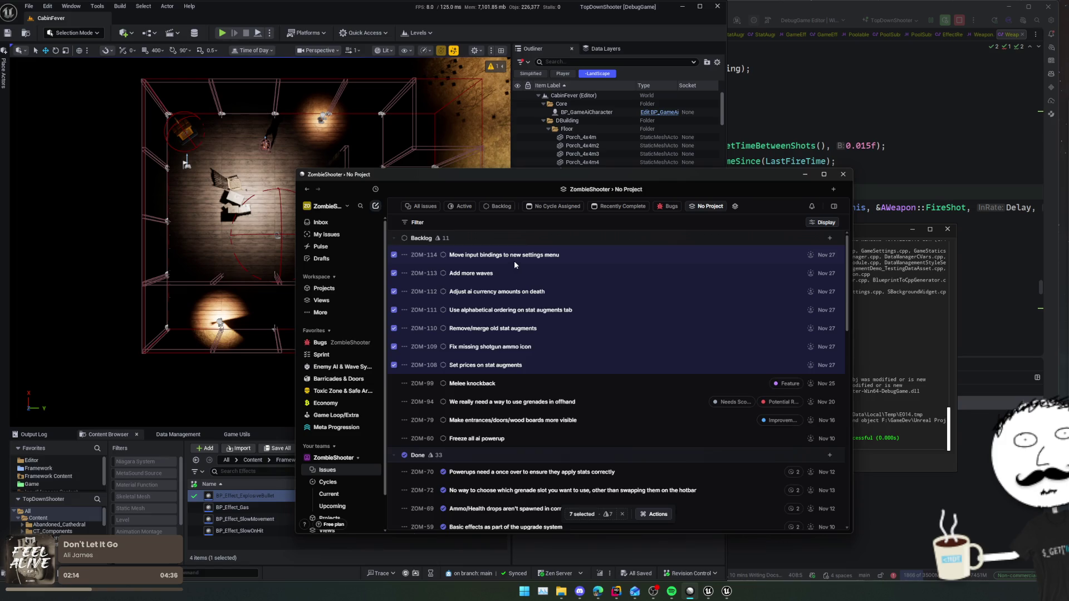
pyautogui.rightClick(458, 254)
pyautogui.moveTo(509, 278)
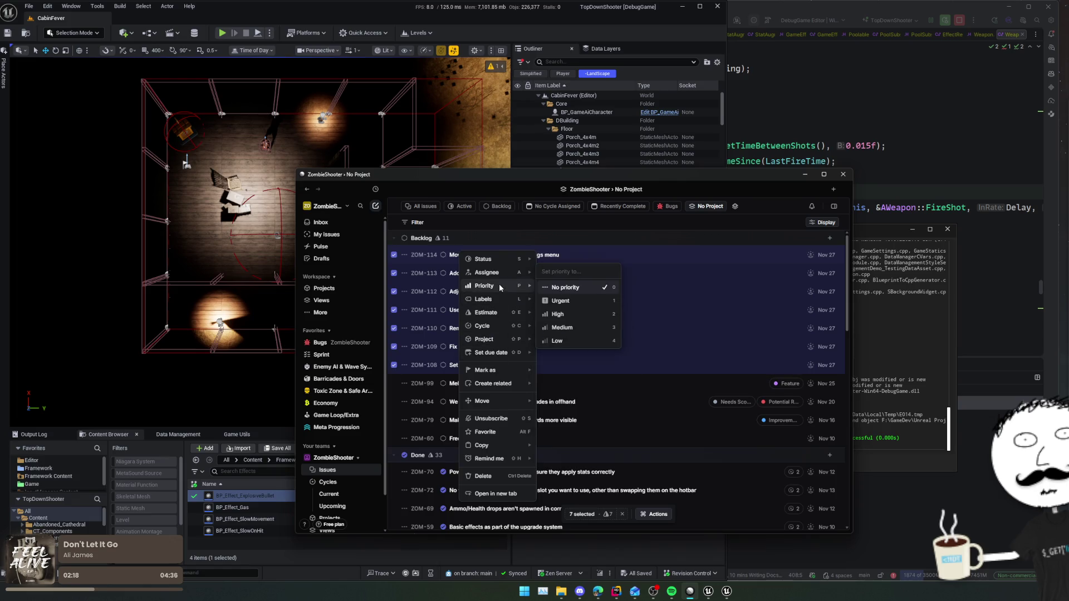
pyautogui.moveTo(500, 339)
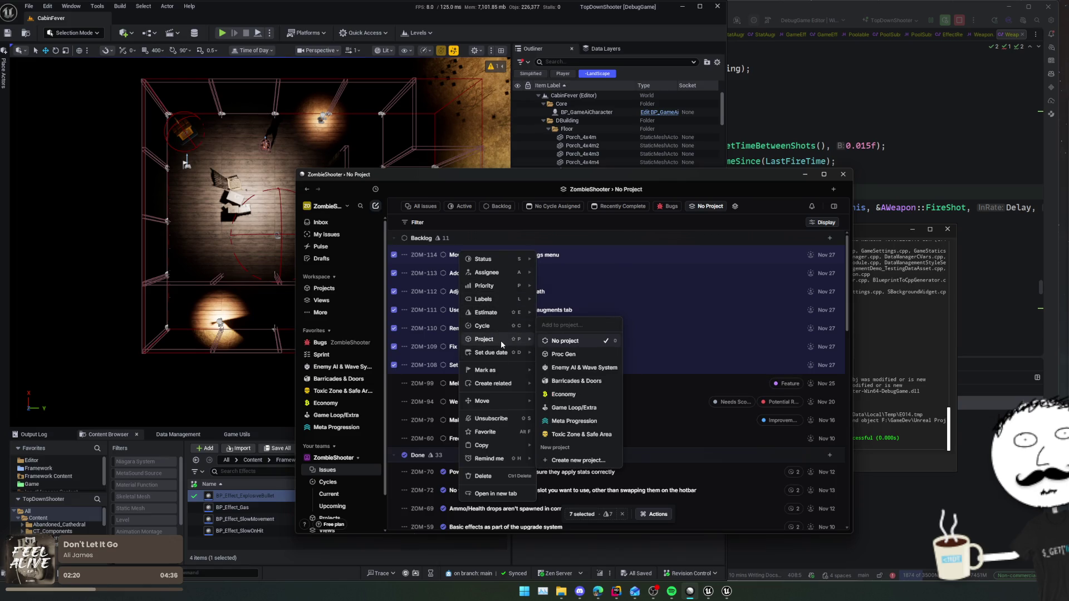
pyautogui.moveTo(510, 309)
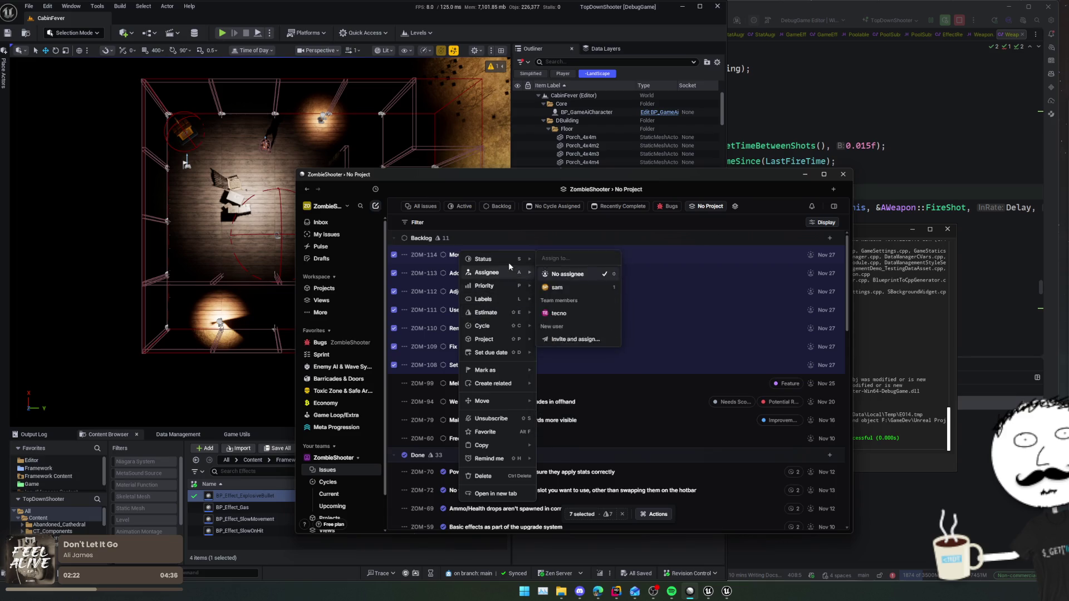
pyautogui.click(573, 275)
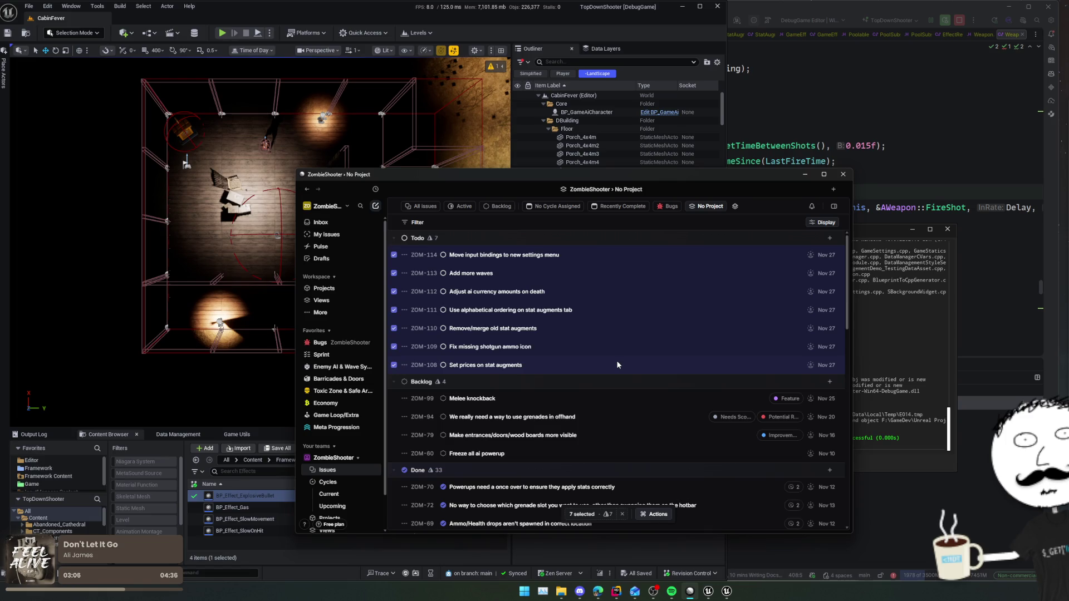
# - Open the DA_WaveSet_CabinFever asset from the Wave Set field in World Settings
pyautogui.click(630, 542)
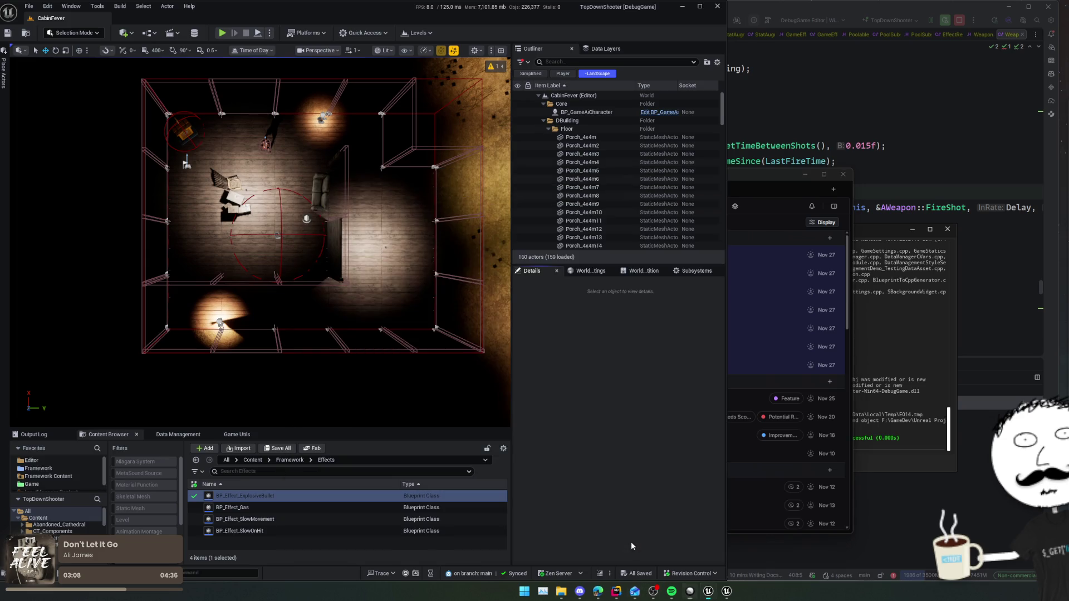
pyautogui.scroll(-2, 604, 379)
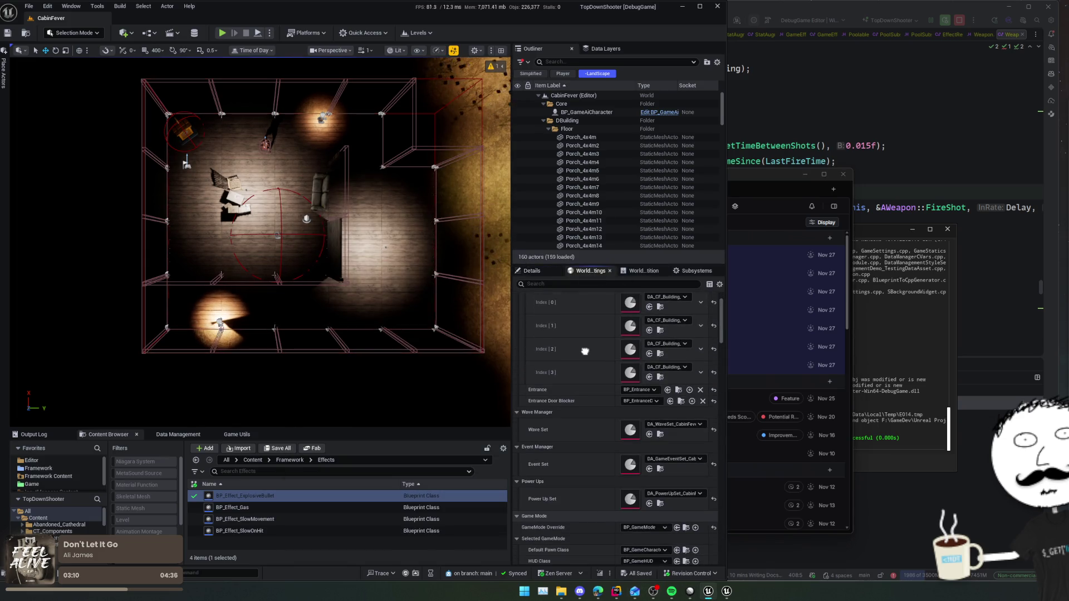
pyautogui.doubleClick(630, 429)
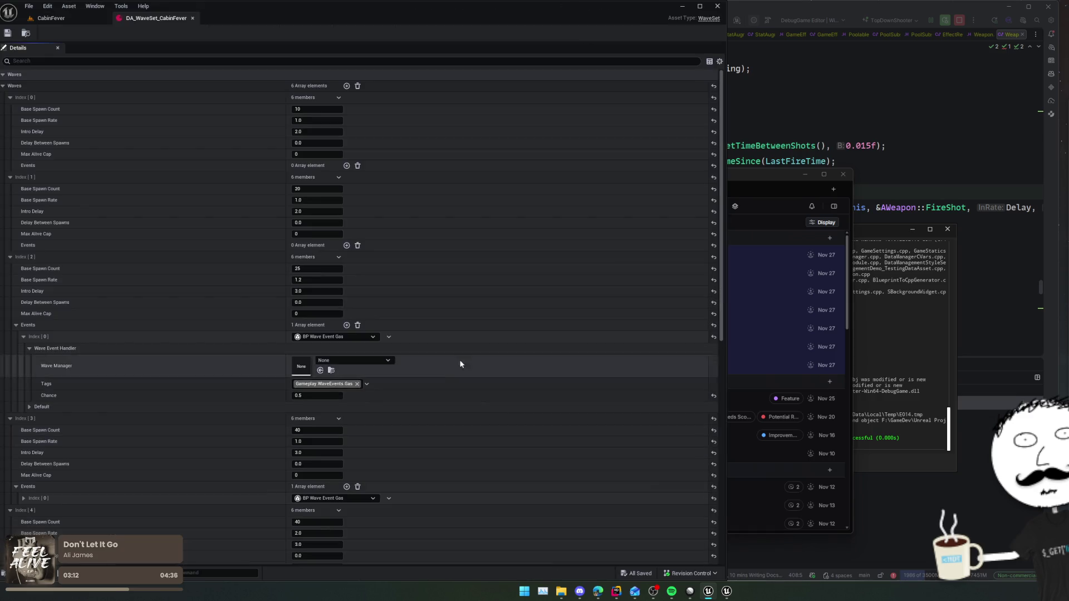
# - Scroll through the wave indices' spawn values, then go back to the CabinFever level tab
pyautogui.scroll(-1, 36, 143)
pyautogui.scroll(-10, 59, 189)
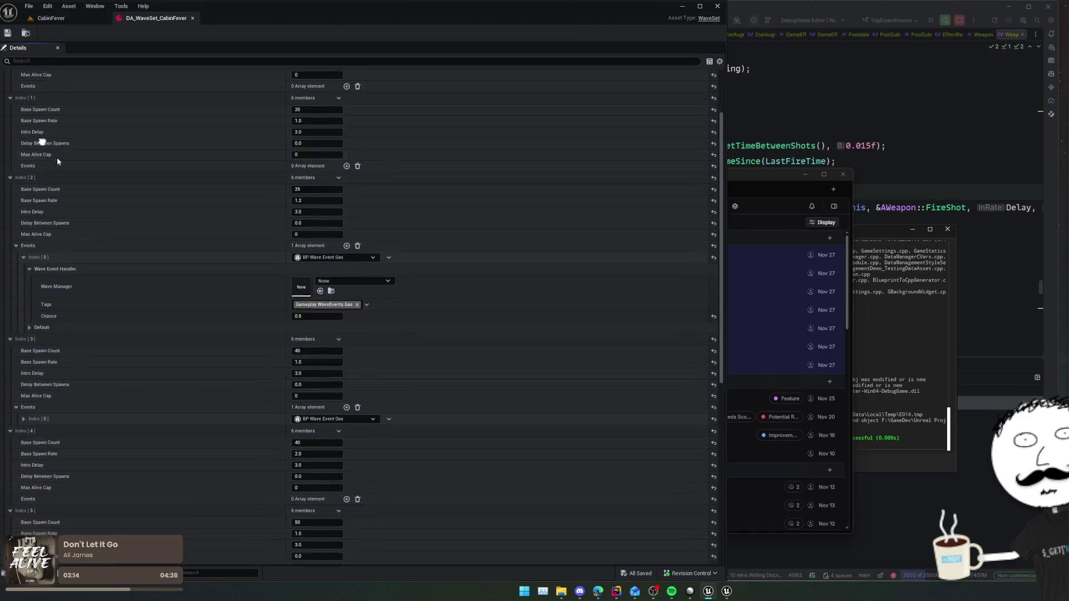
pyautogui.scroll(3, 53, 223)
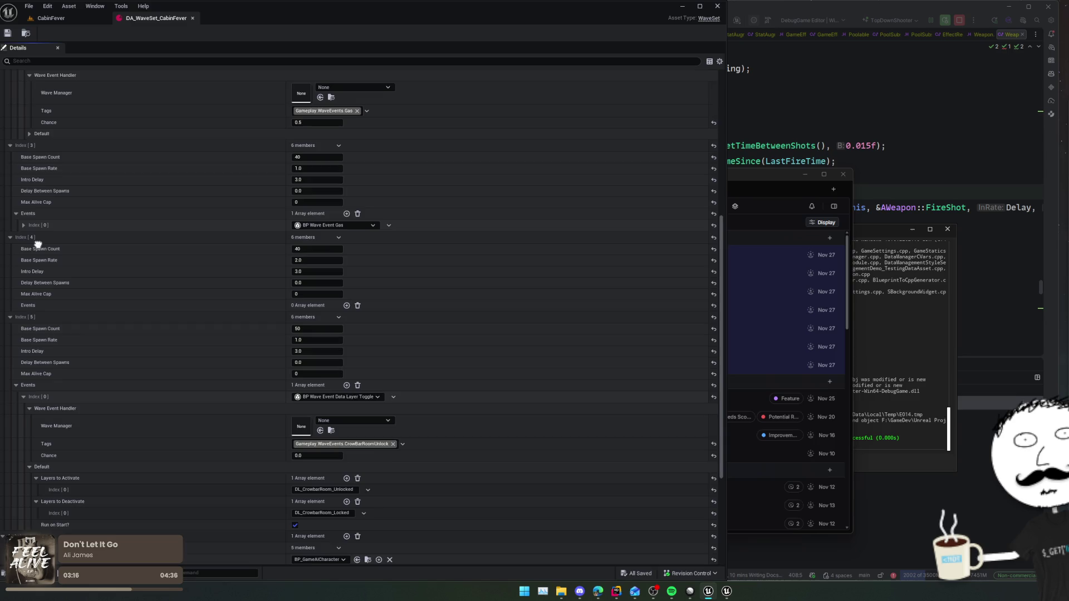
pyautogui.scroll(-4, 193, 298)
pyautogui.scroll(-3, 206, 248)
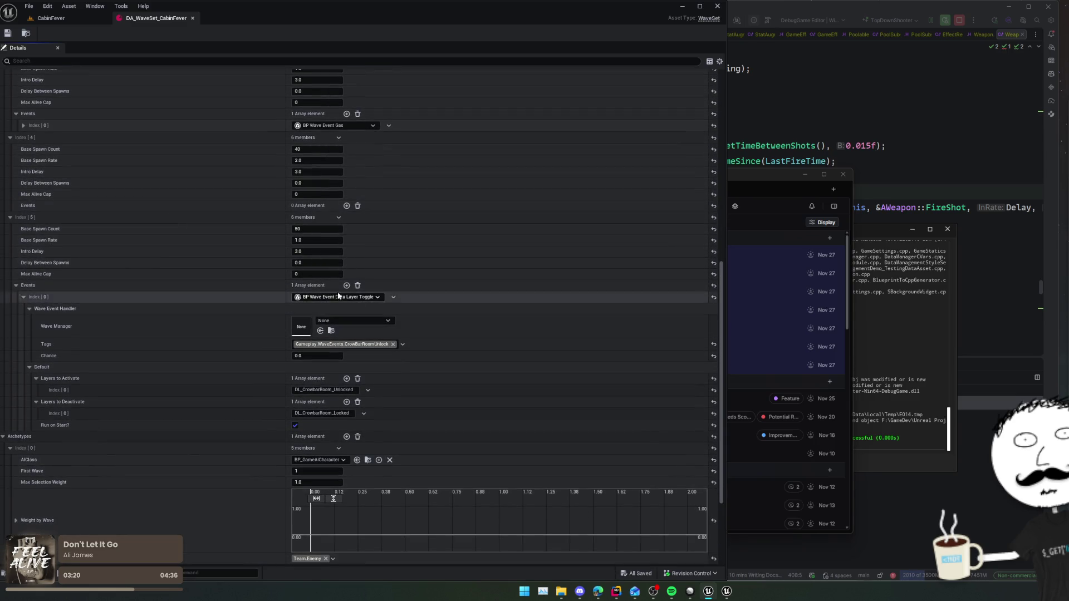
pyautogui.scroll(15, 239, 245)
pyautogui.scroll(-10, 241, 349)
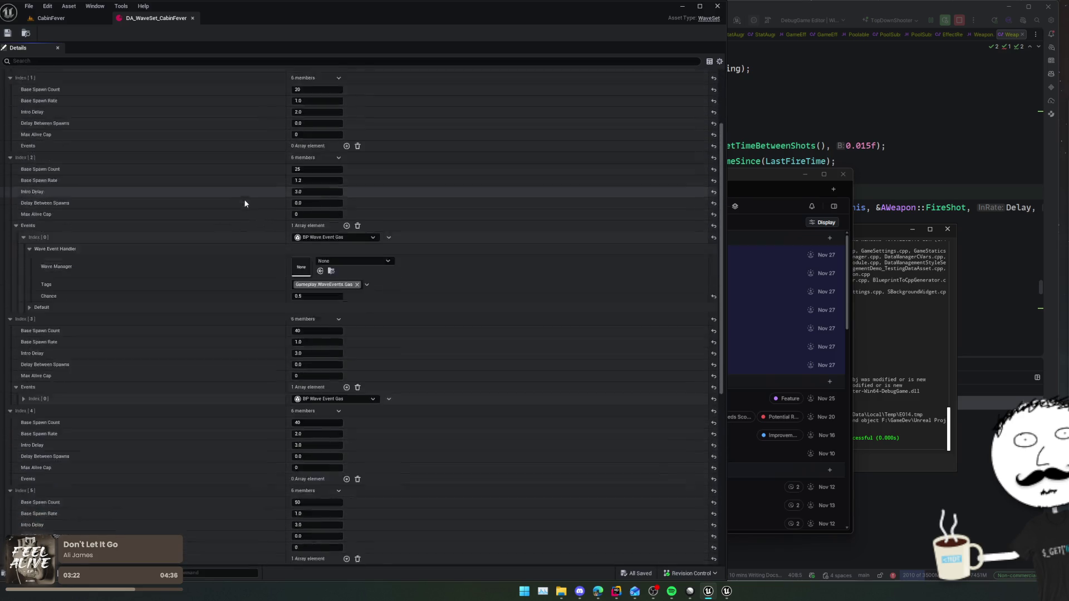
pyautogui.scroll(4, 235, 349)
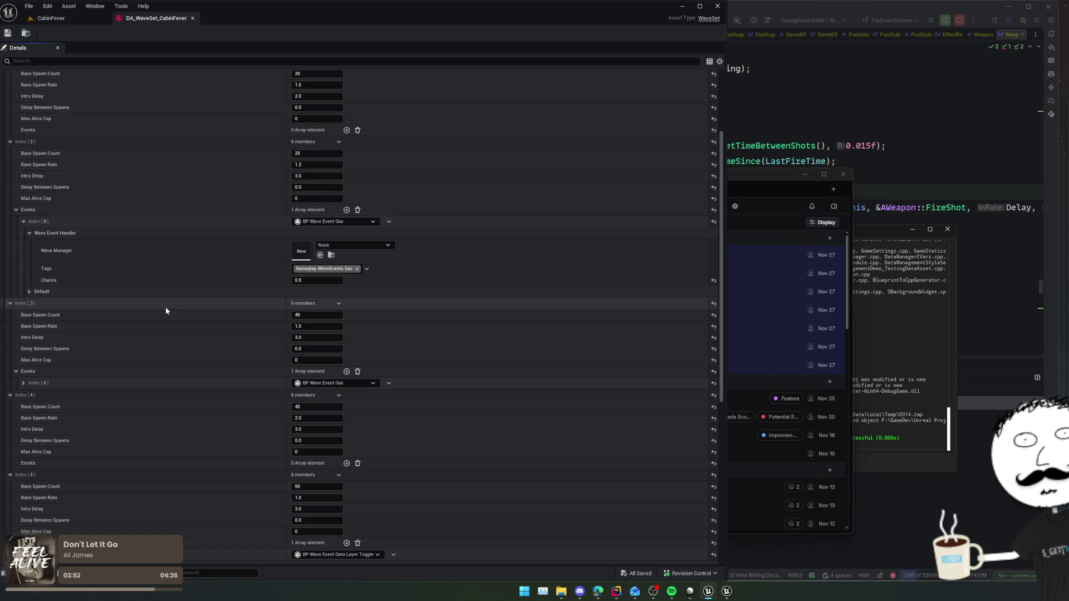
pyautogui.click(56, 19)
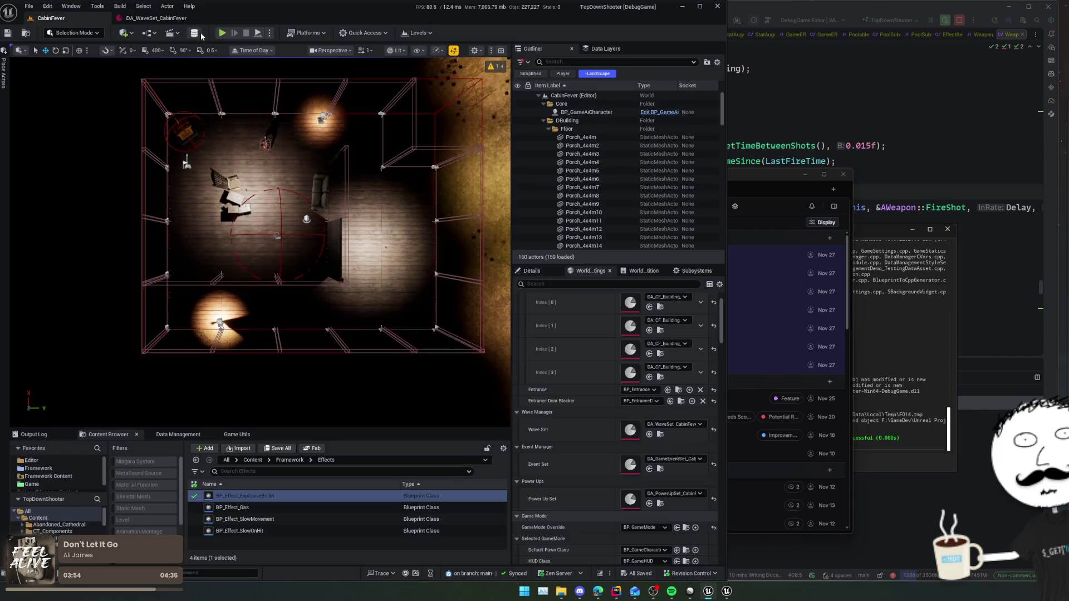
# - Start a CabinFever playtest, hide the inventory widget, restart it, and enable the God console command
pyautogui.hotkey('alt', 'p')
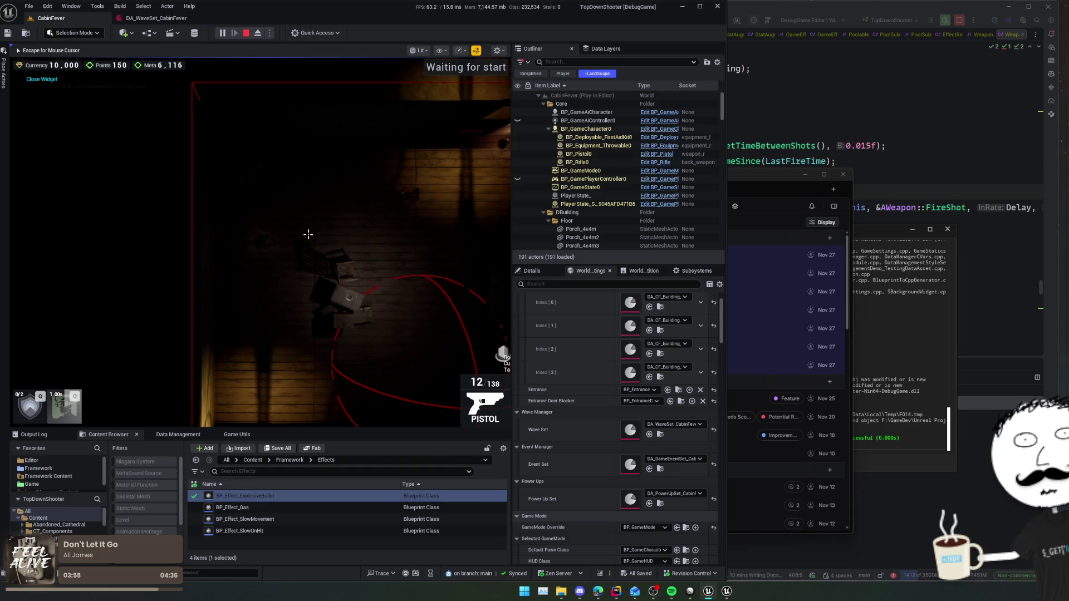
pyautogui.click(27, 277)
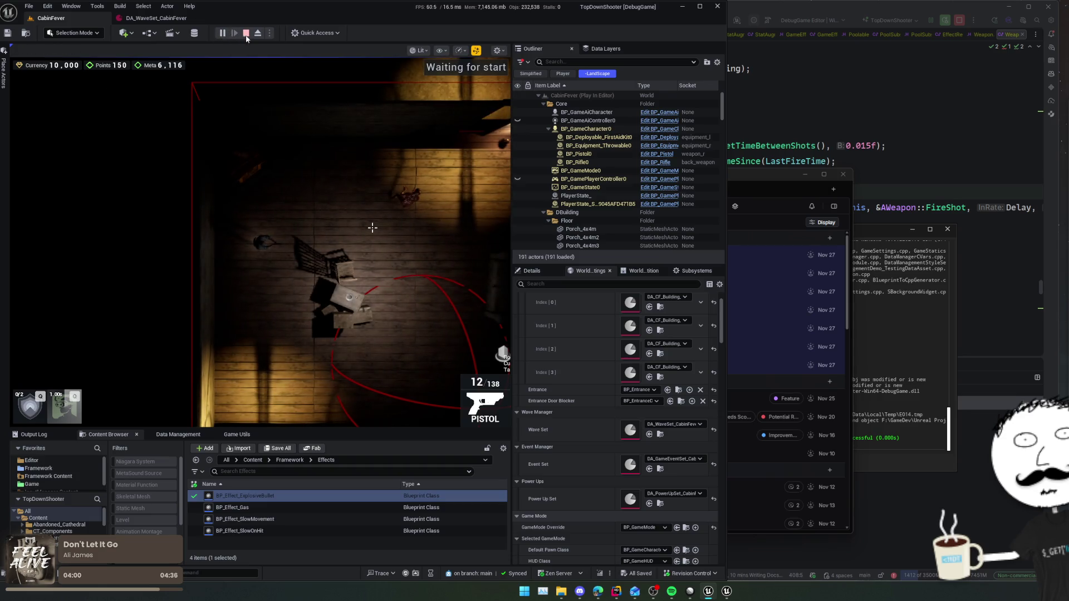
pyautogui.click(245, 33)
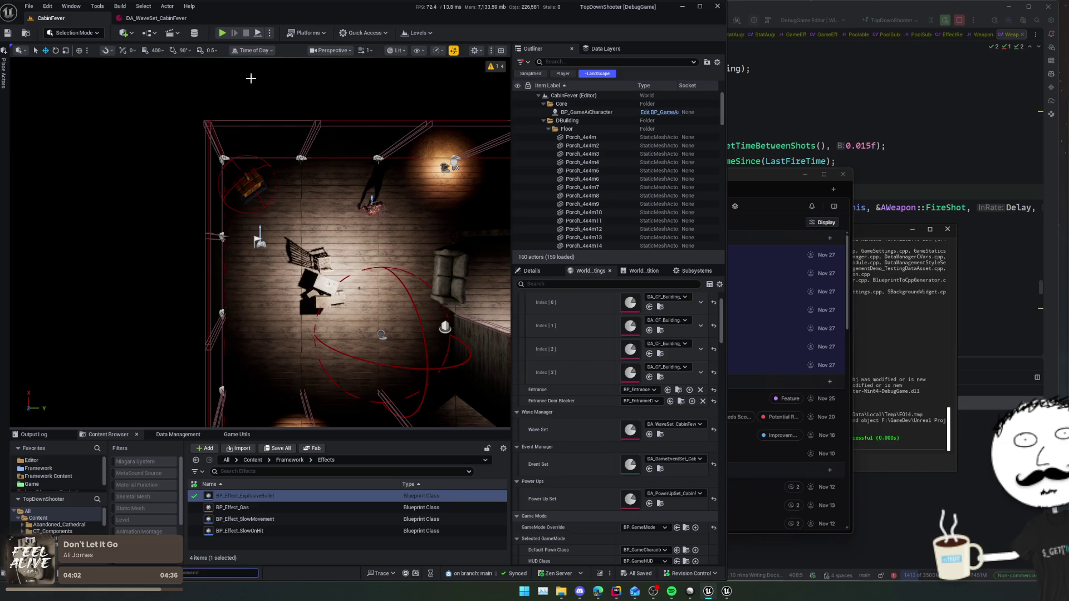
pyautogui.click(222, 33)
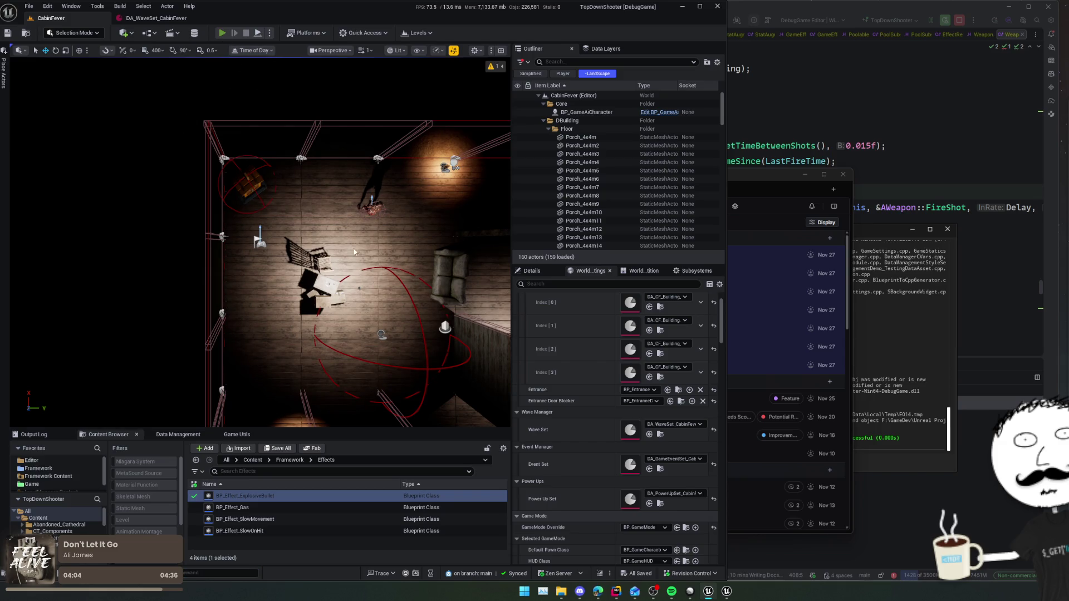
pyautogui.press('`')
pyautogui.write('God')
pyautogui.press('Return')
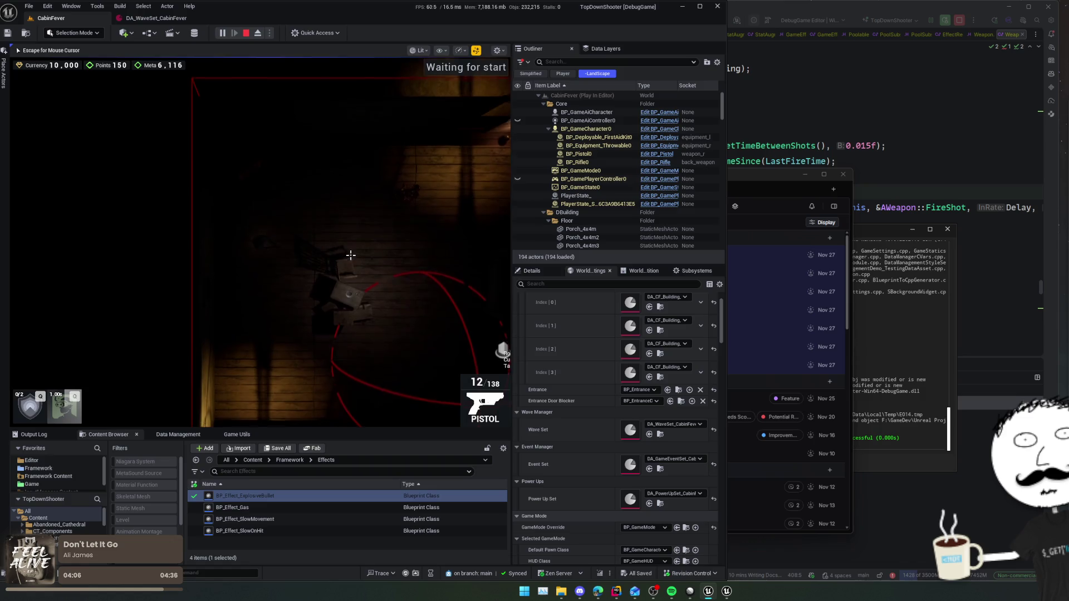
# - Walk to the shop, buy the Head Lamp, and move on into the next room
pyautogui.press('w')
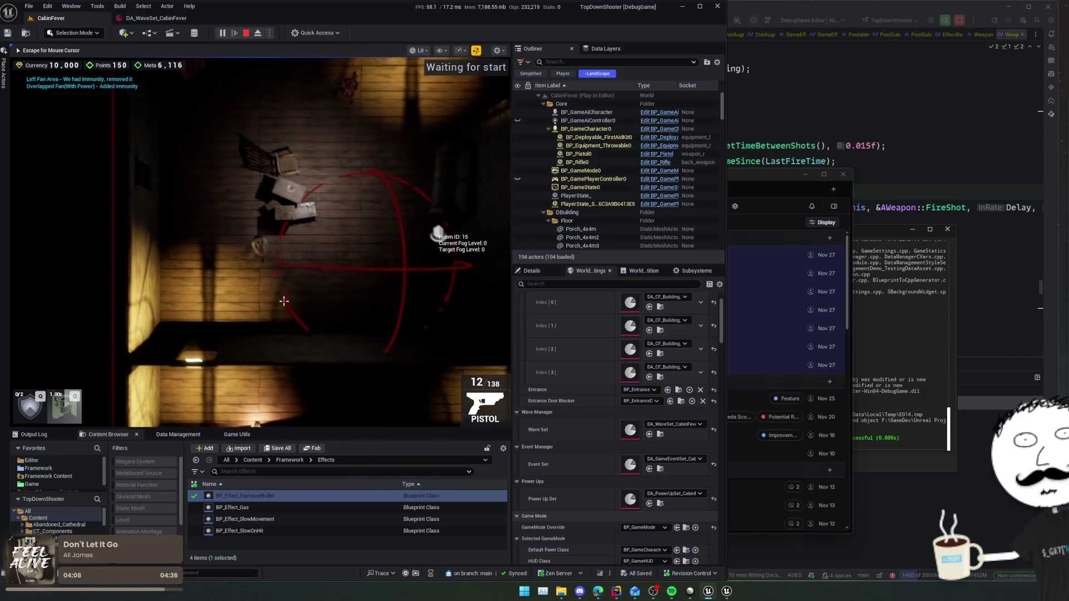
pyautogui.scroll(-3, 259, 248)
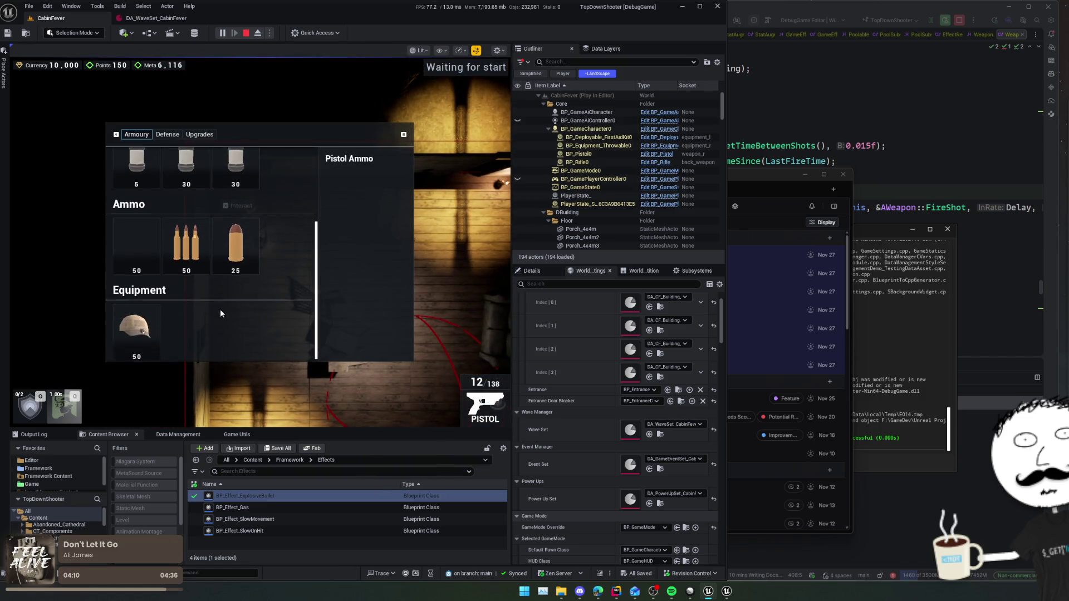
pyautogui.click(135, 317)
pyautogui.press('s')
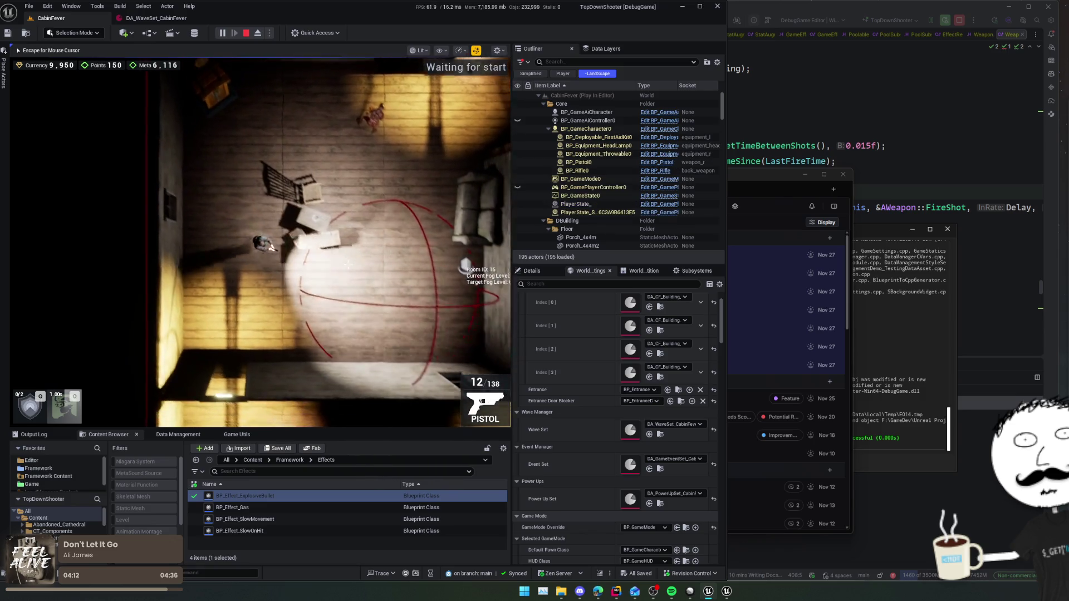
pyautogui.press('d')
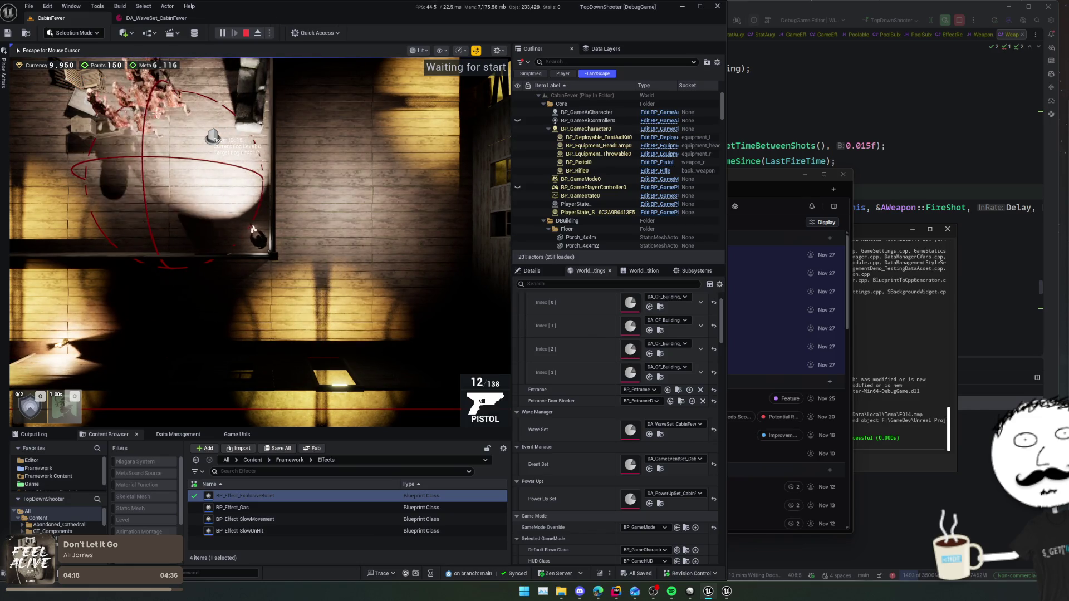
# - Heal with a first aid kit, then switch back to the pistol
pyautogui.press('3')
pyautogui.press('4')
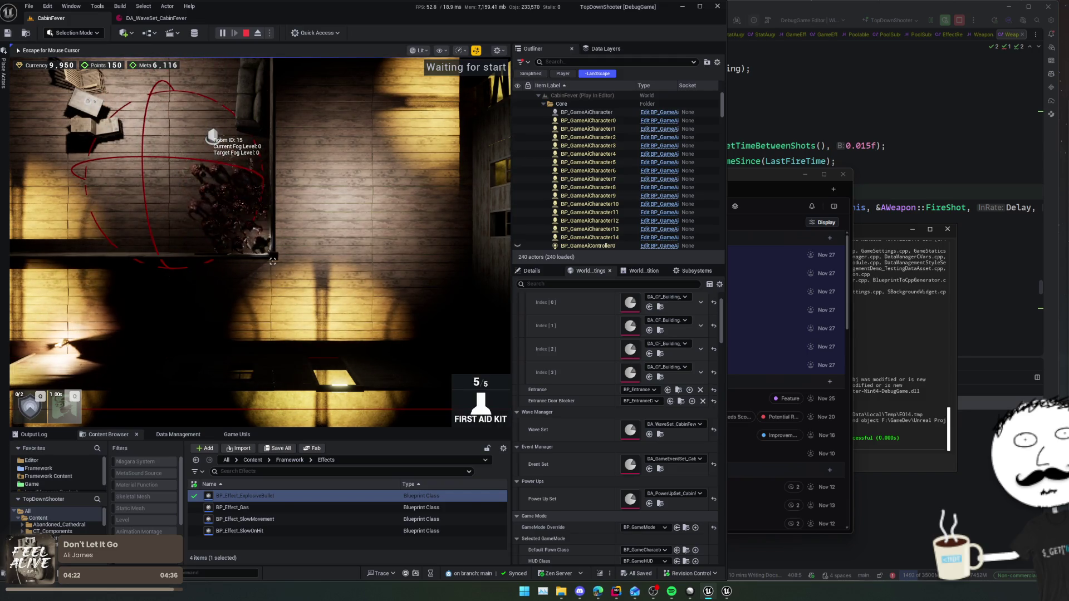
pyautogui.click(258, 237)
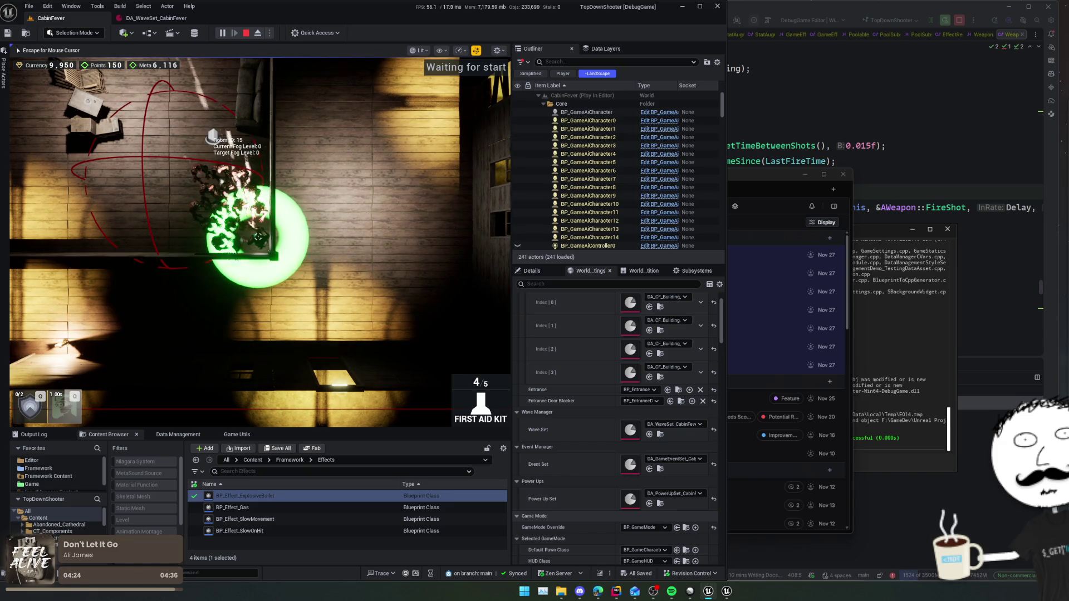
pyautogui.scroll(2, 259, 237)
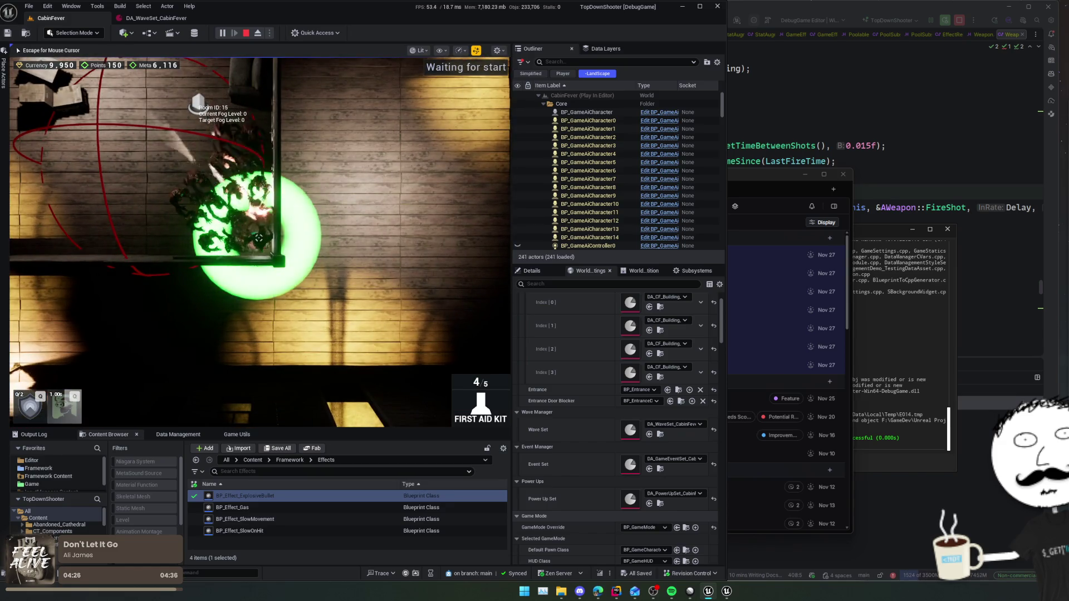
pyautogui.press('1')
# - Check the full console log, refill the pistol's reserve ammo, and stop the playtest
pyautogui.press('`')
pyautogui.press('`')
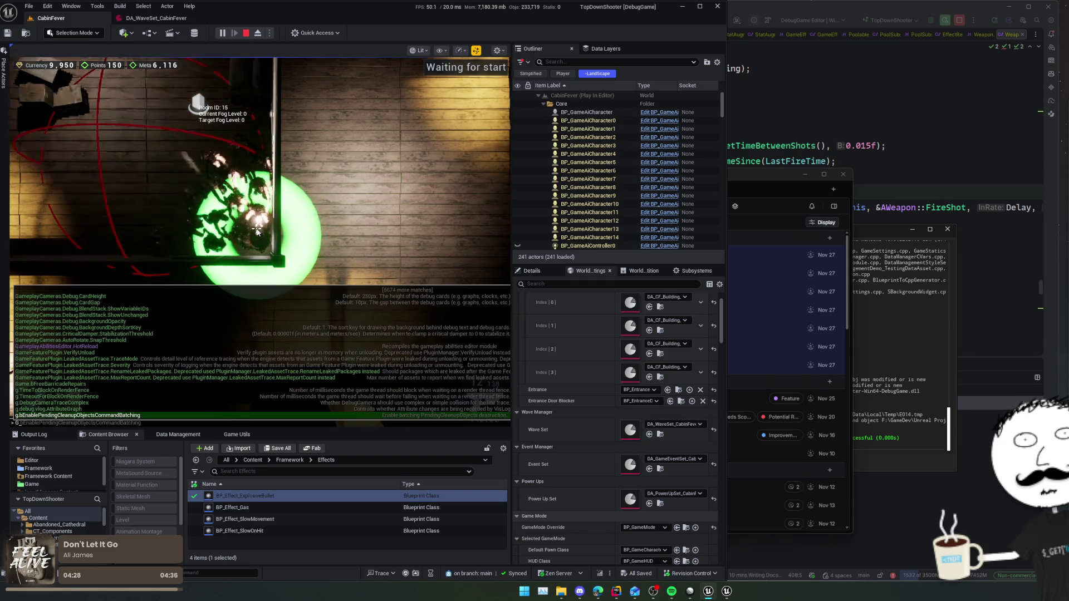
pyautogui.press('`')
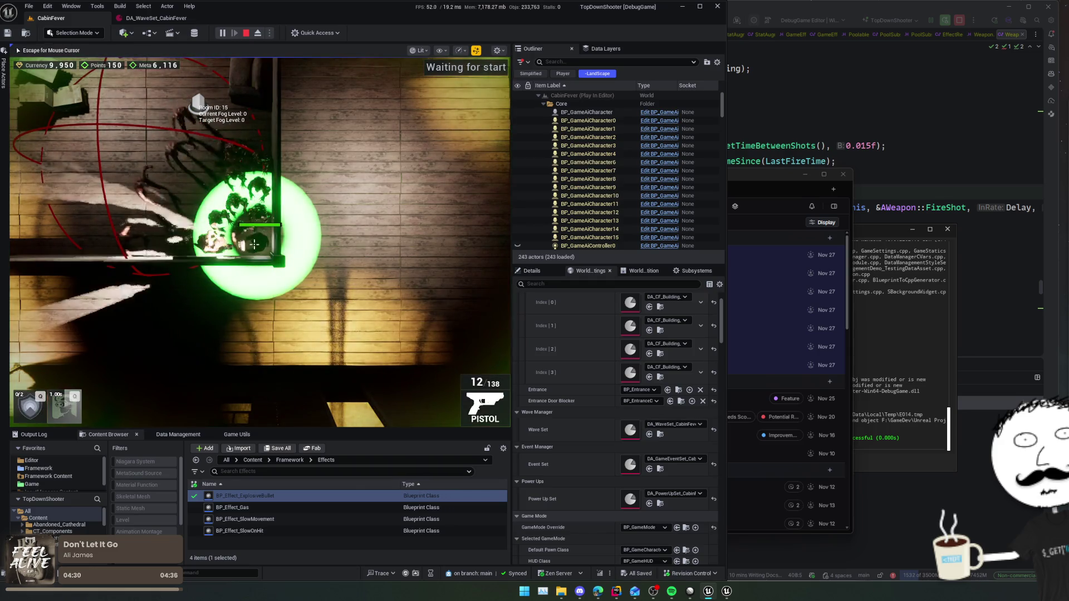
pyautogui.scroll(1, 262, 232)
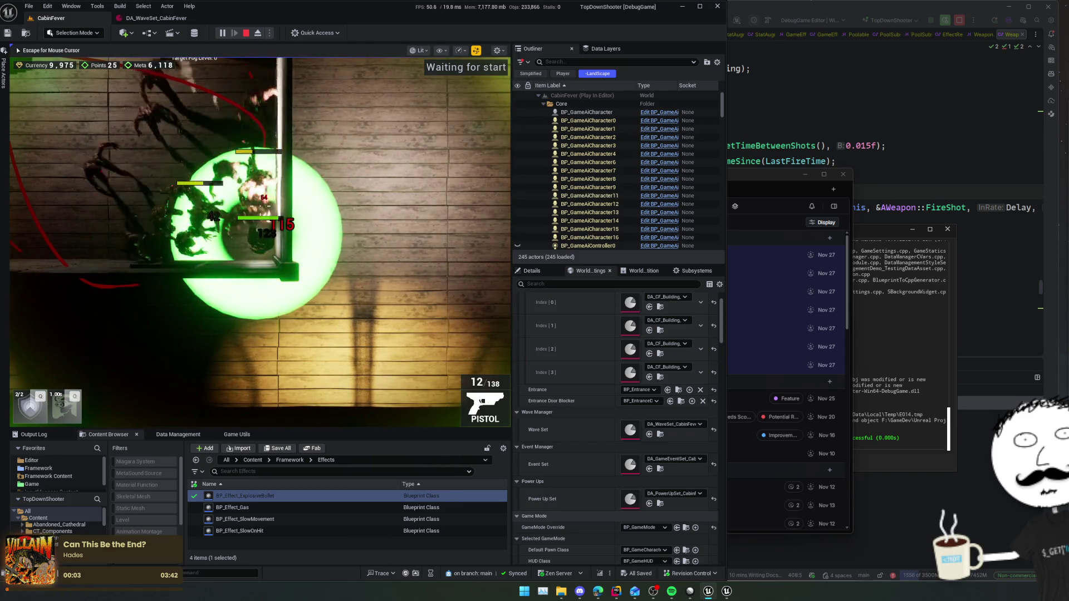
pyautogui.scroll(-1, 262, 233)
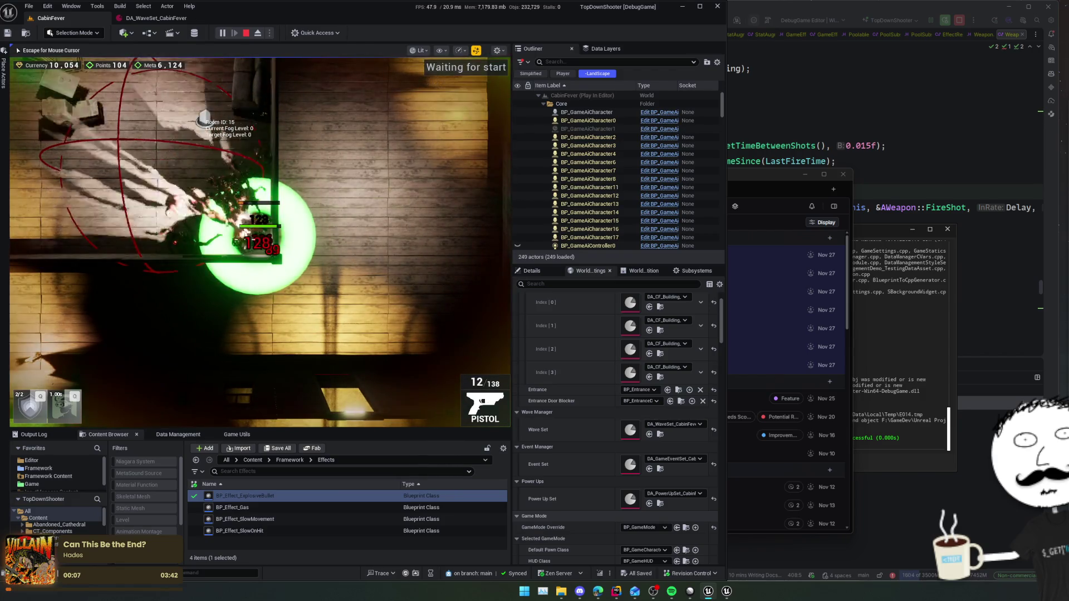
pyautogui.scroll(2, 256, 223)
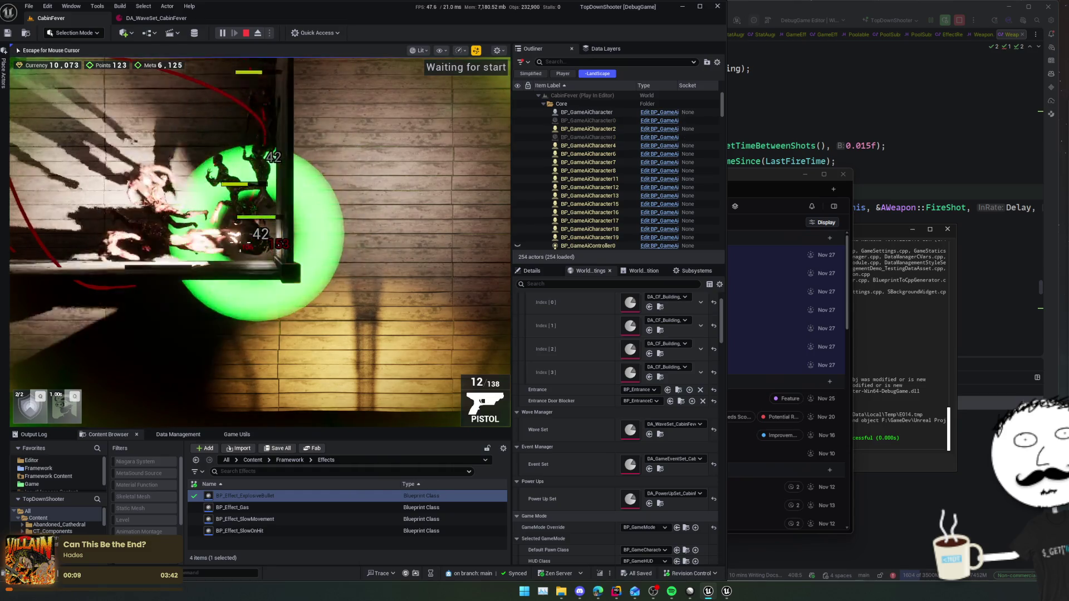
pyautogui.press('e')
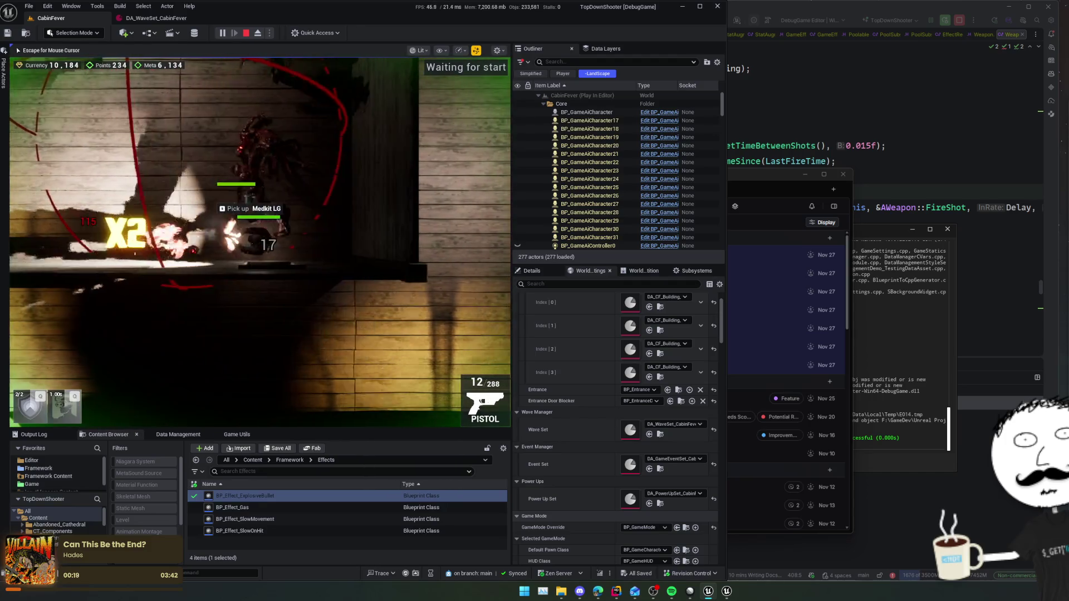
pyautogui.click(244, 34)
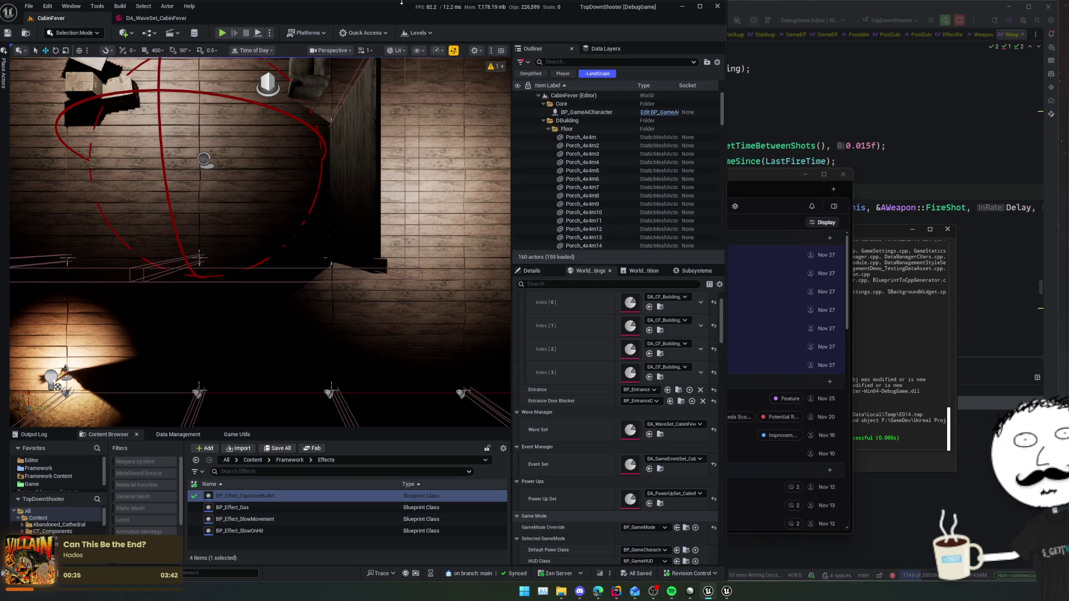
# - Bring up Linear's ZombieShooter cycles and look at Cycle 5's single planned issue
pyautogui.click(690, 591)
pyautogui.scroll(-1, 345, 446)
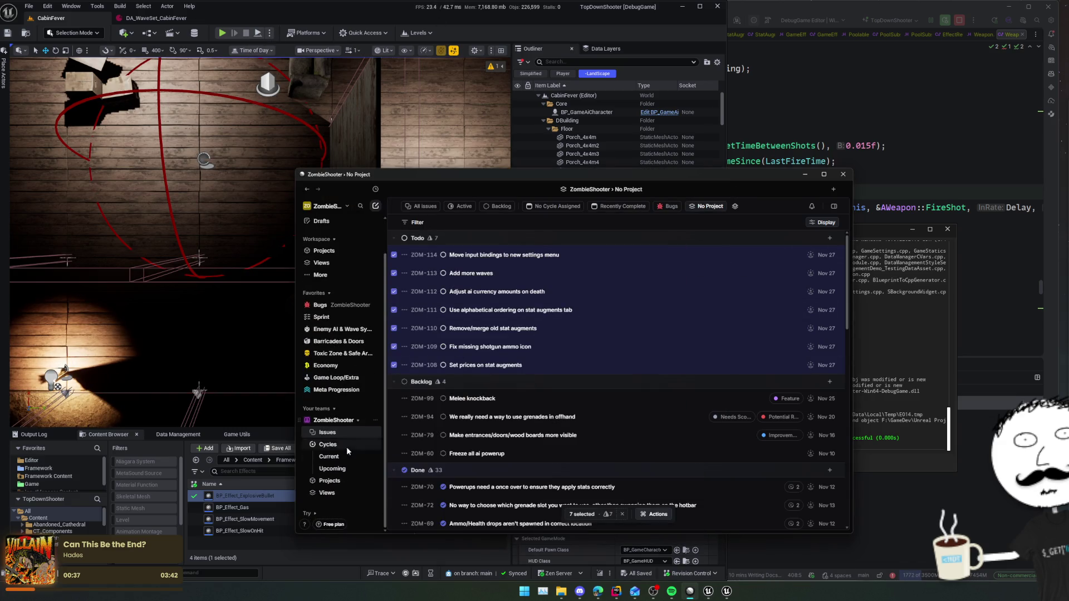
pyautogui.click(344, 445)
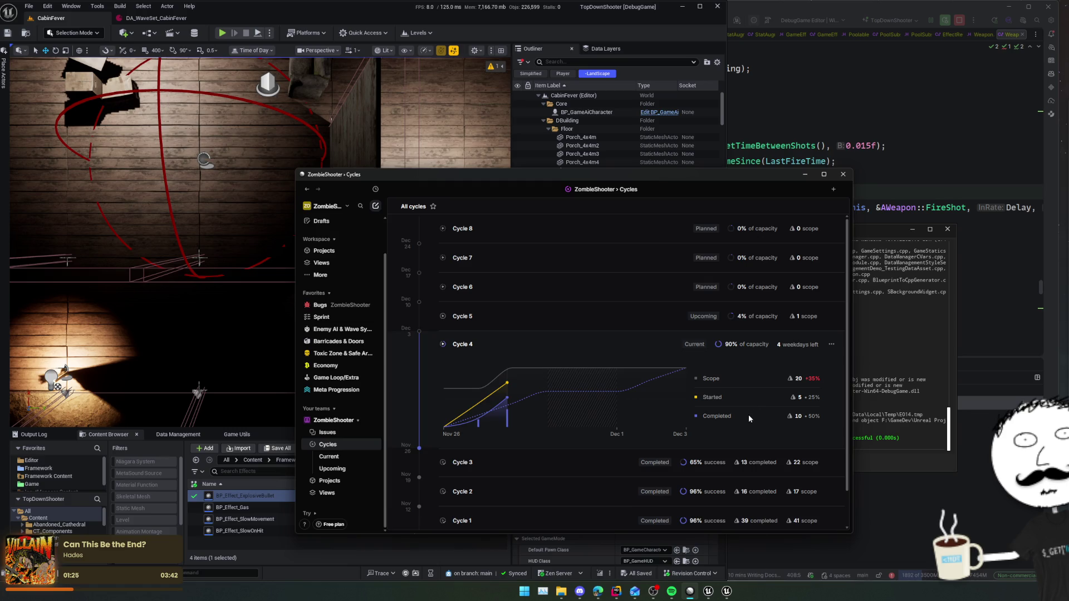
pyautogui.click(538, 319)
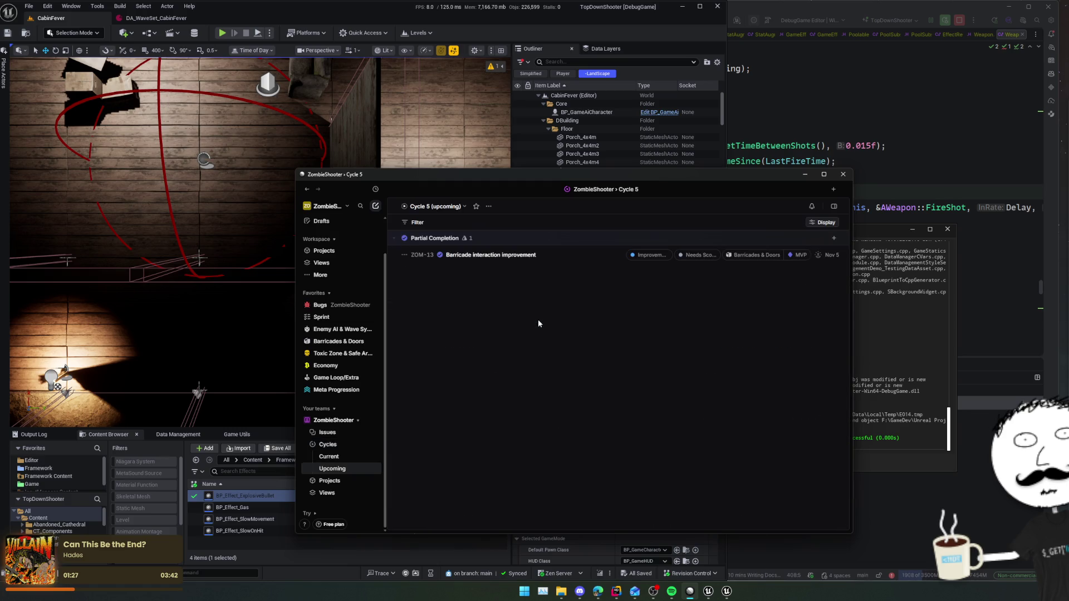
pyautogui.press('Escape')
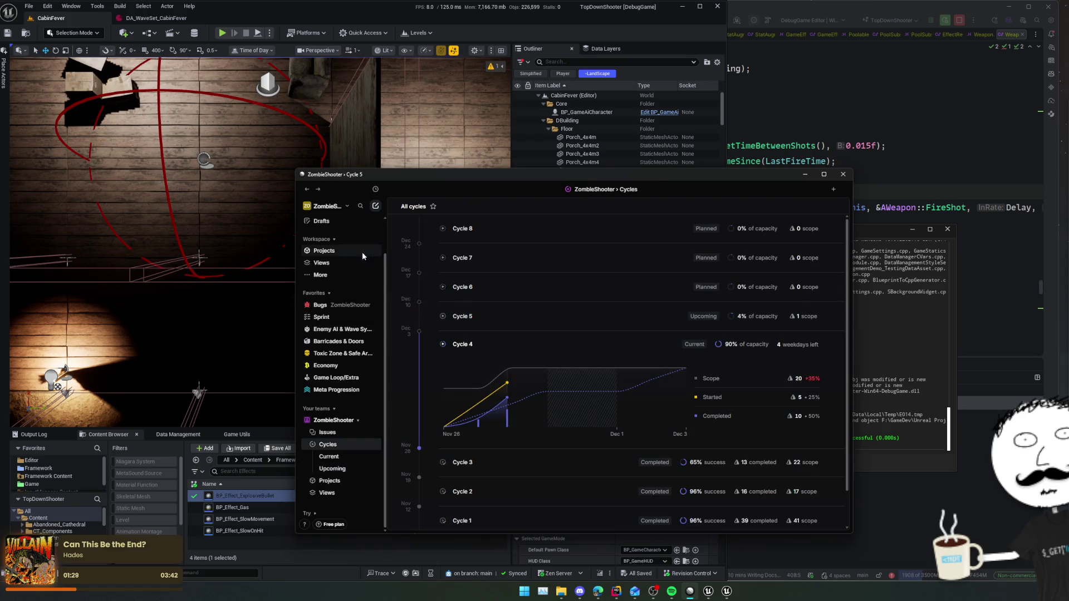
# - Check the issue list, return to Cycles to see Cycle 4's +35% scope, then close Linear
pyautogui.click(327, 433)
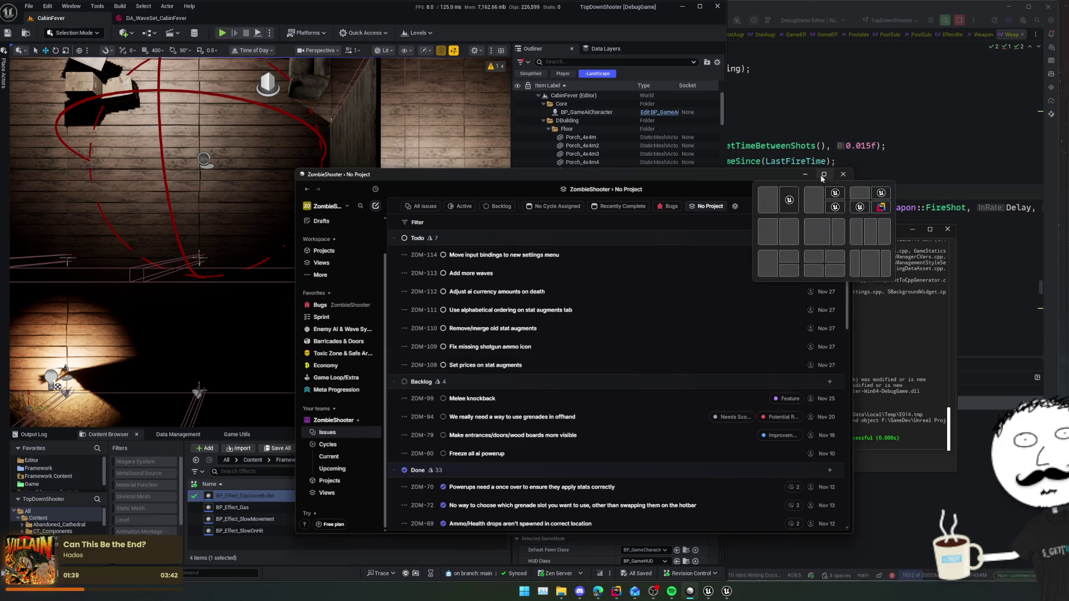
pyautogui.click(328, 444)
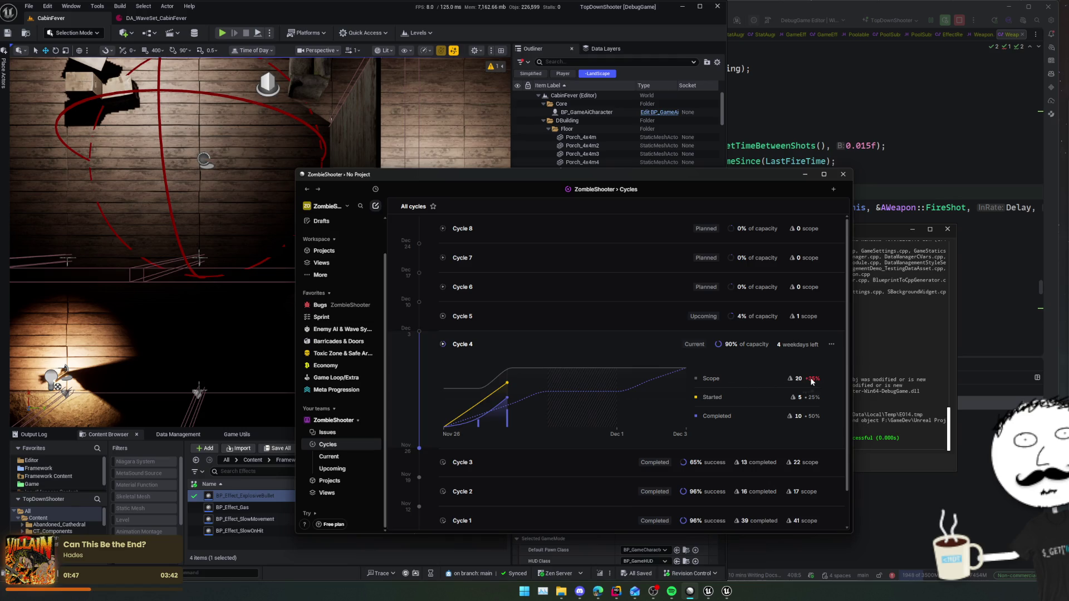
pyautogui.moveTo(812, 381)
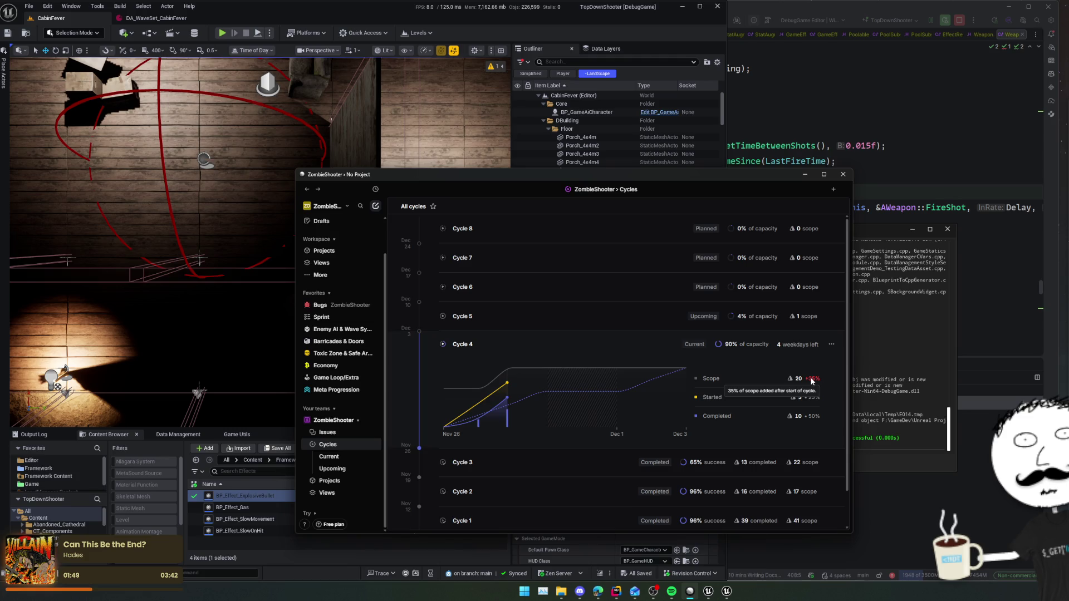
pyautogui.click(843, 174)
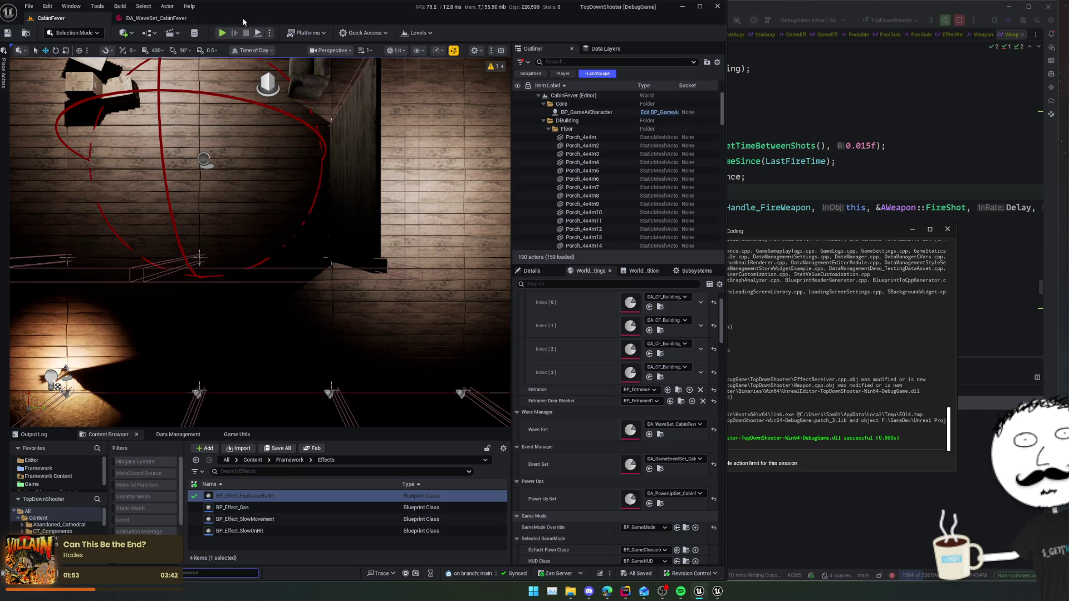
# - Close the Unreal Editor window with the X in its title bar
pyautogui.click(716, 7)
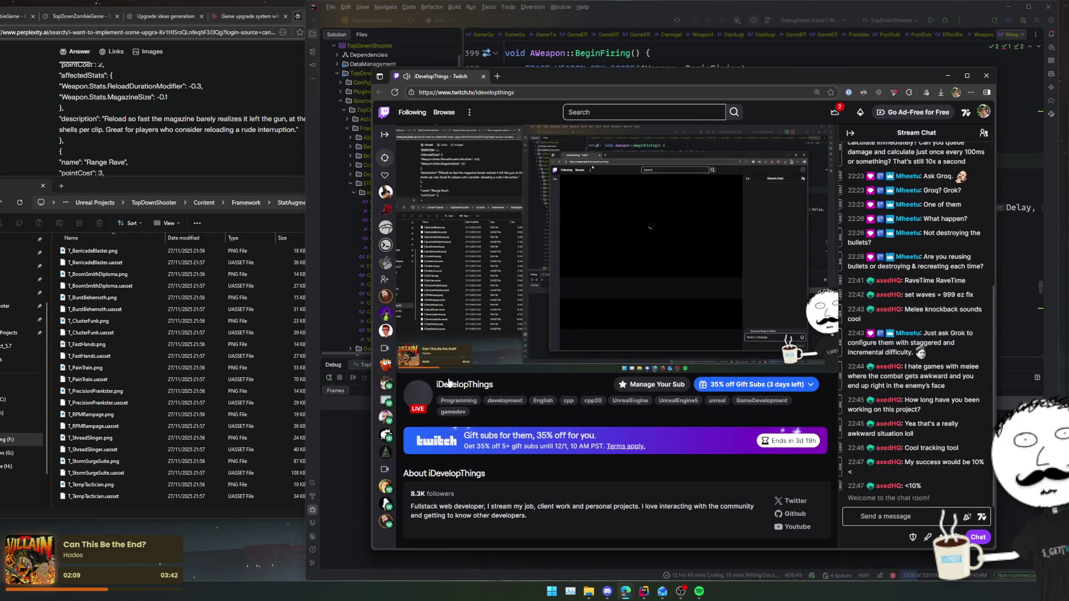
# - Open Software and Game Development from the channel page, widen the browser, and scroll the live channel grid
pyautogui.click(503, 407)
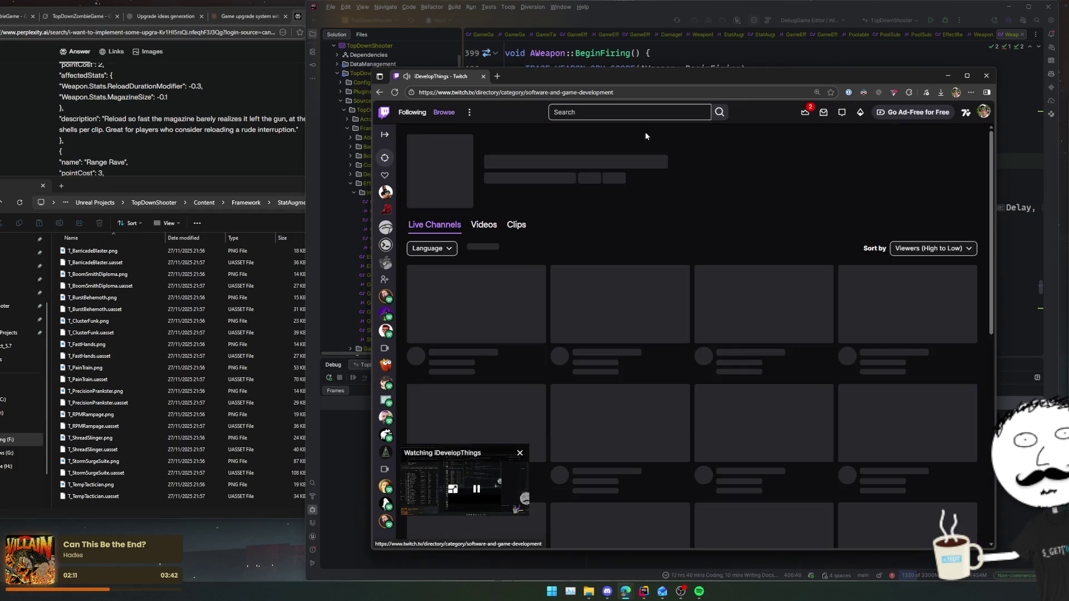
pyautogui.moveTo(361, 67); pyautogui.dragTo(139, 48)
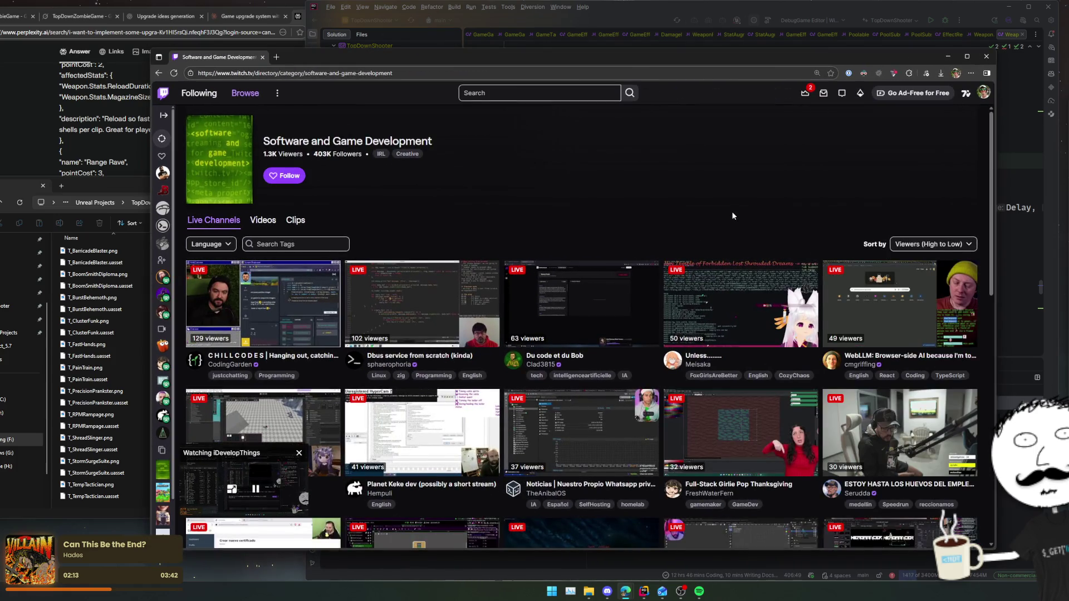
pyautogui.scroll(-2, 807, 155)
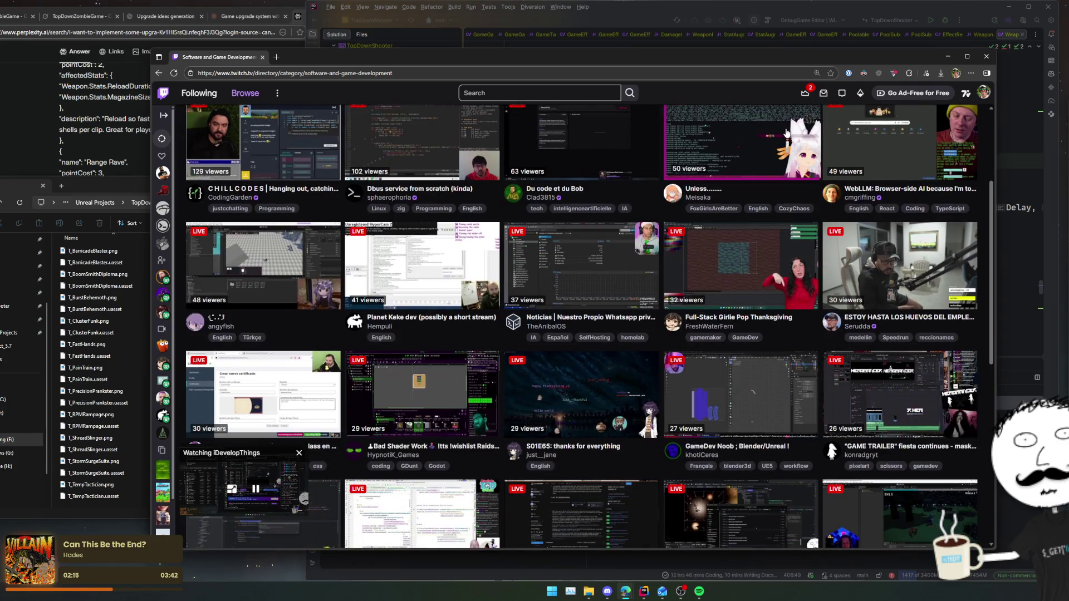
pyautogui.scroll(-1, 923, 346)
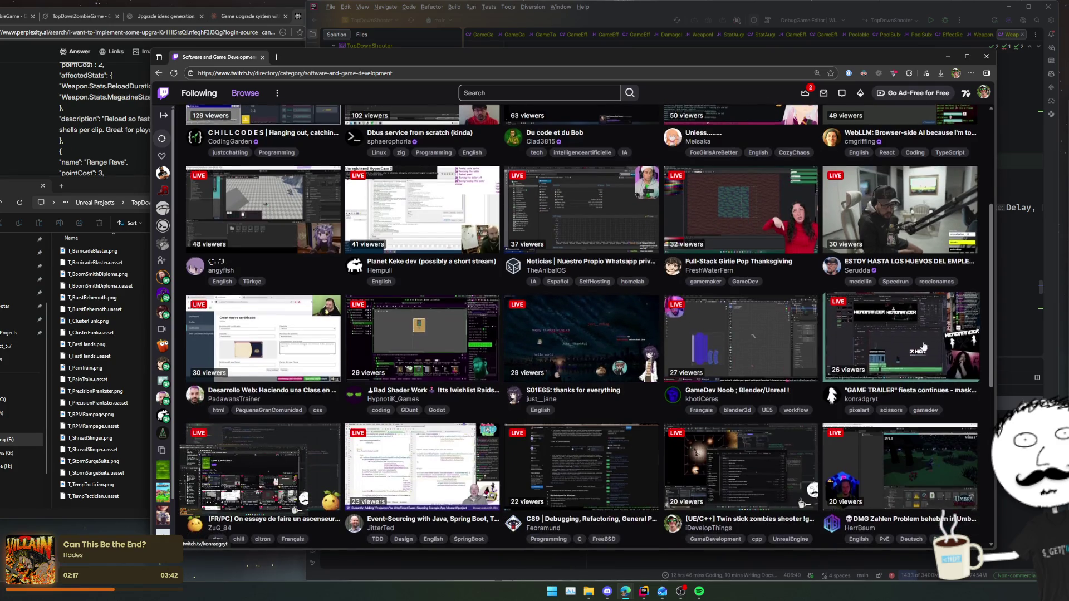
pyautogui.scroll(-1, 923, 346)
pyautogui.scroll(-1, 923, 346)
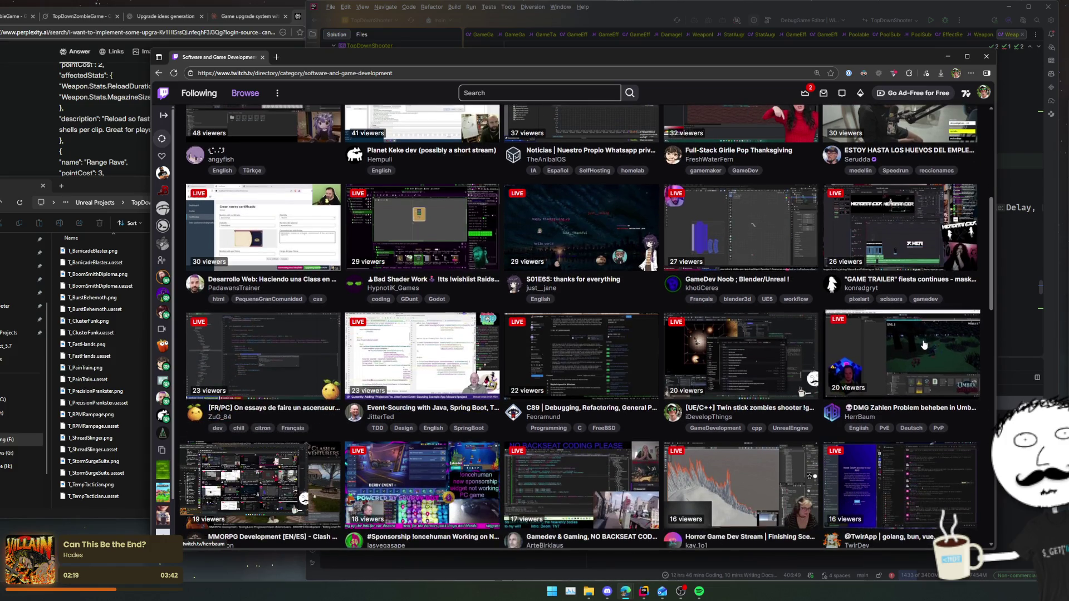
pyautogui.scroll(-4, 923, 345)
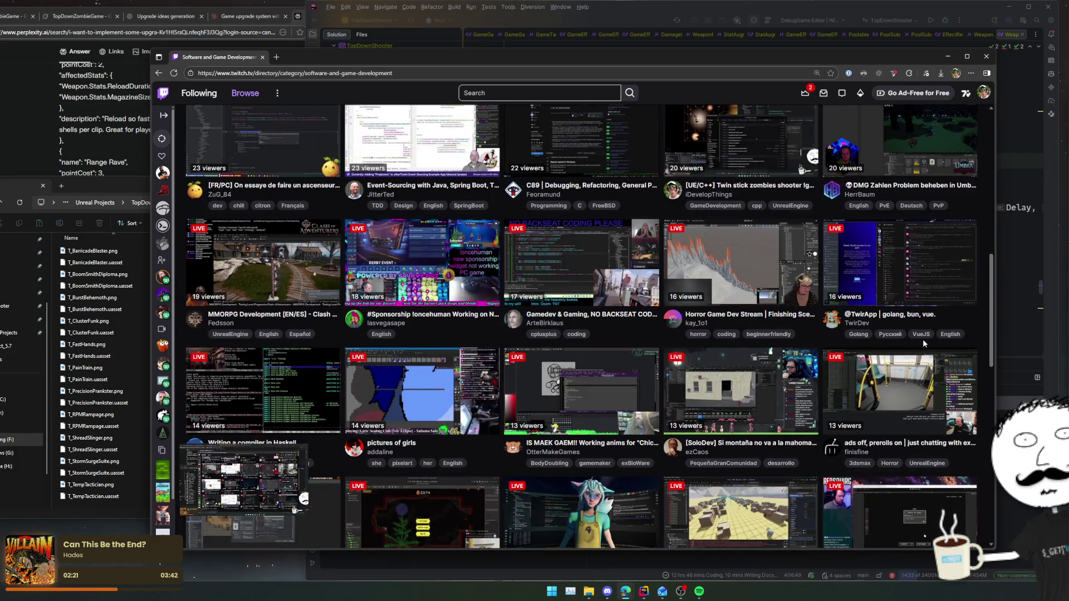
pyautogui.scroll(-2, 923, 341)
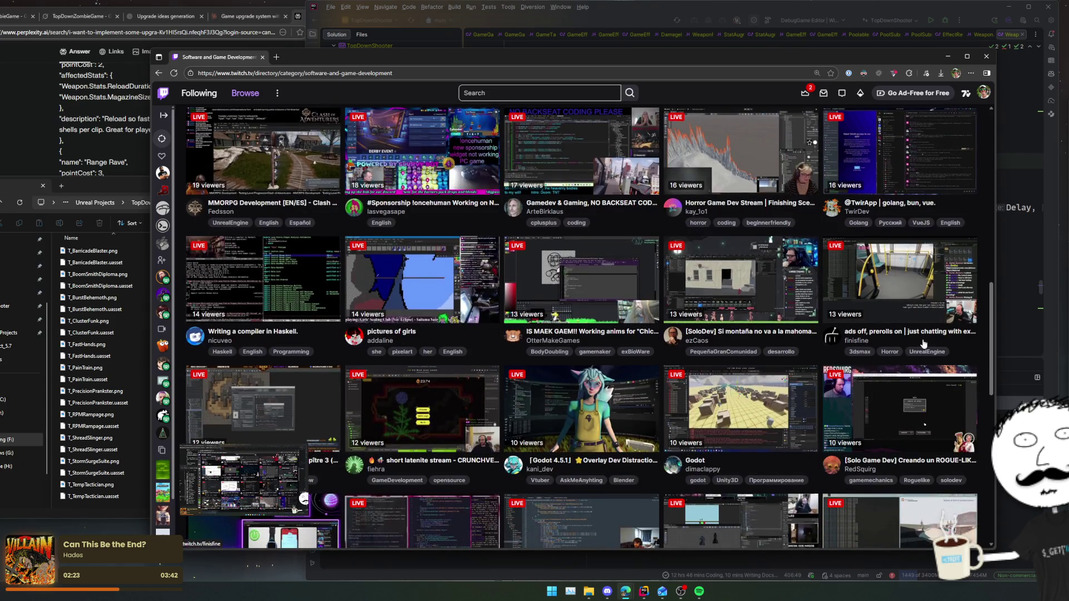
pyautogui.scroll(-2, 924, 342)
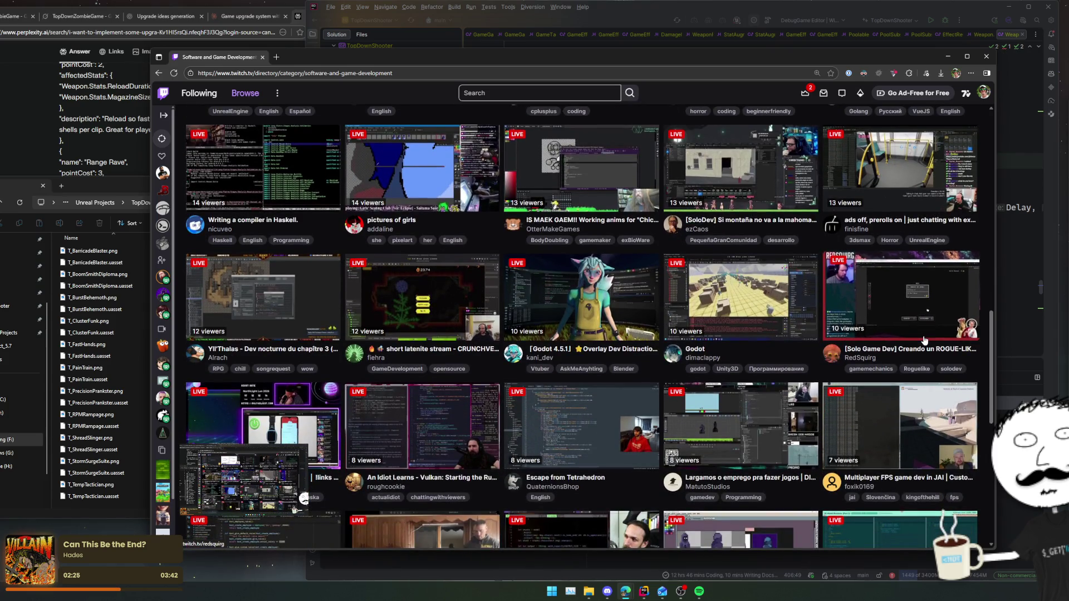
pyautogui.scroll(-1, 923, 340)
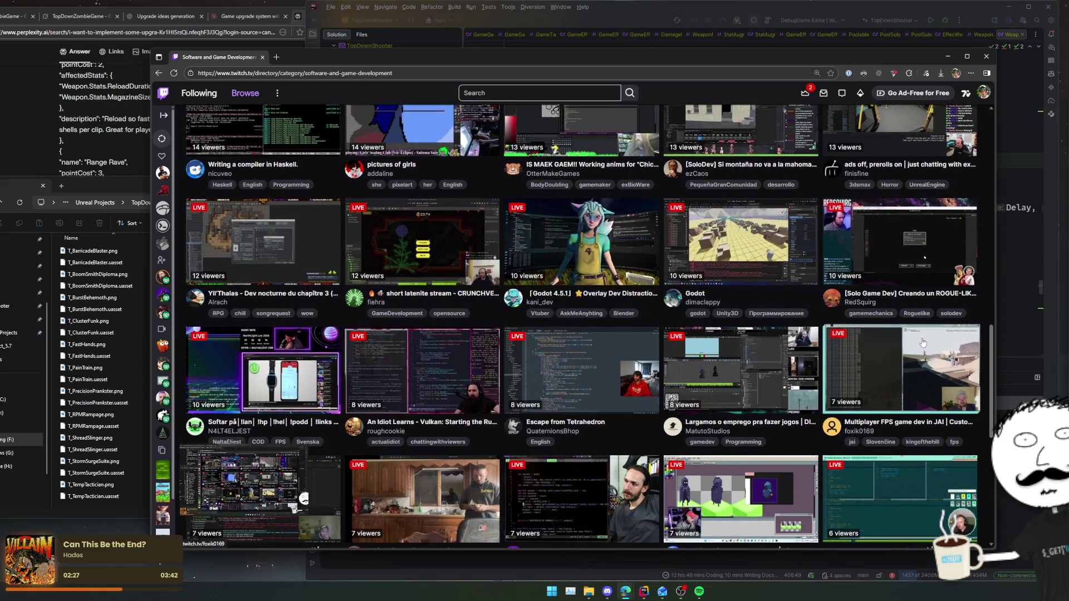
pyautogui.scroll(-3, 923, 342)
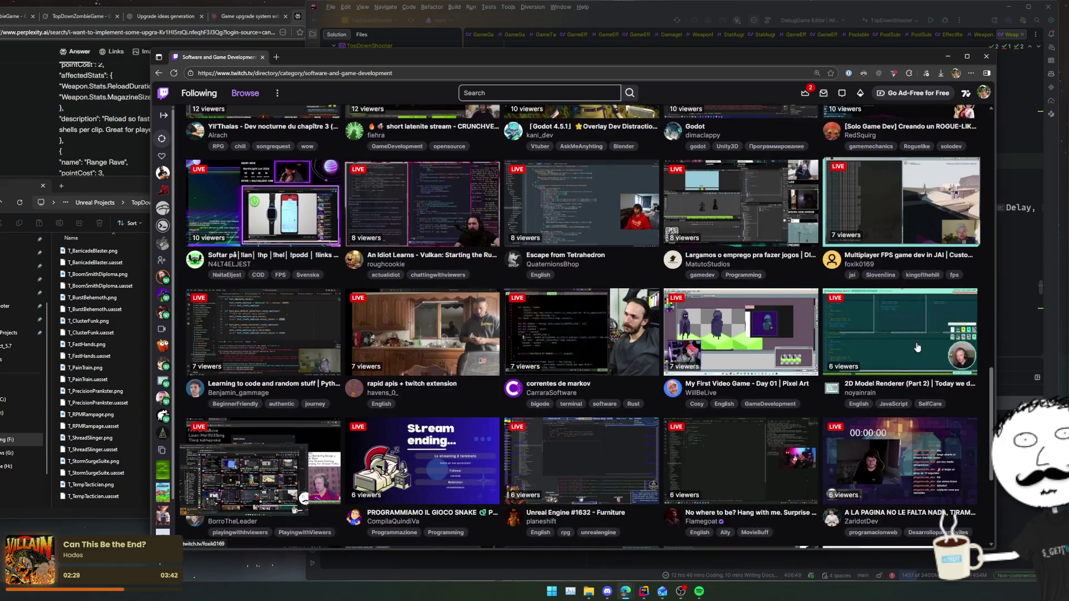
pyautogui.scroll(-3, 918, 347)
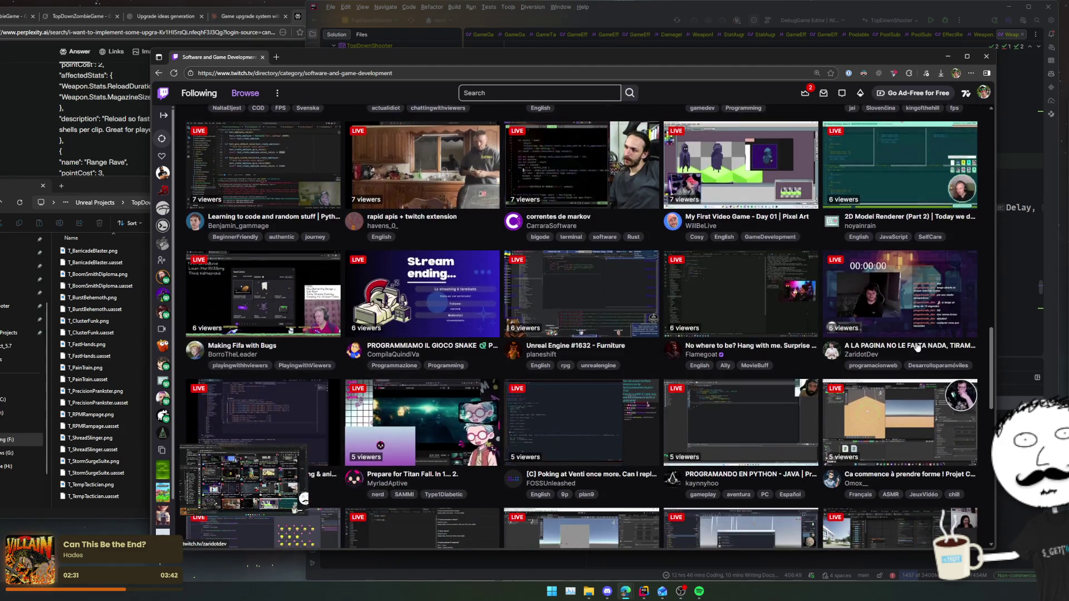